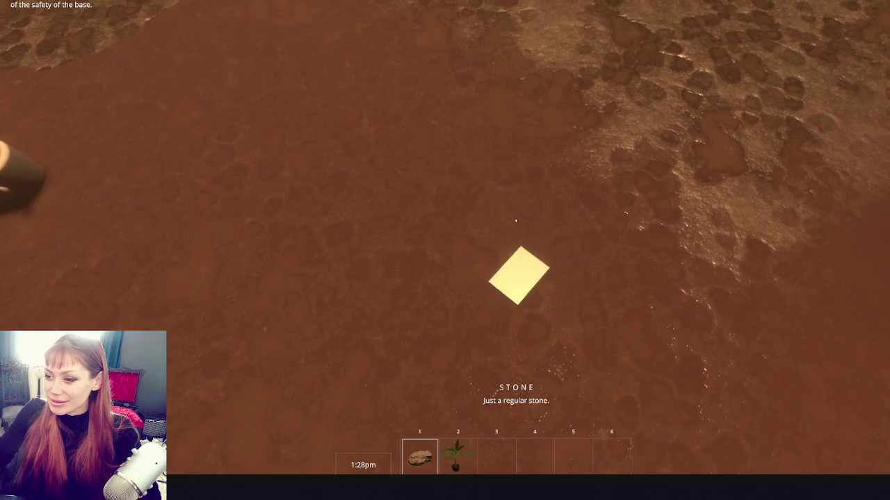
# Pick up the seedling, note and kettle, drop them, then pick up the stone, booklet and kettle again.
pyautogui.press('e')
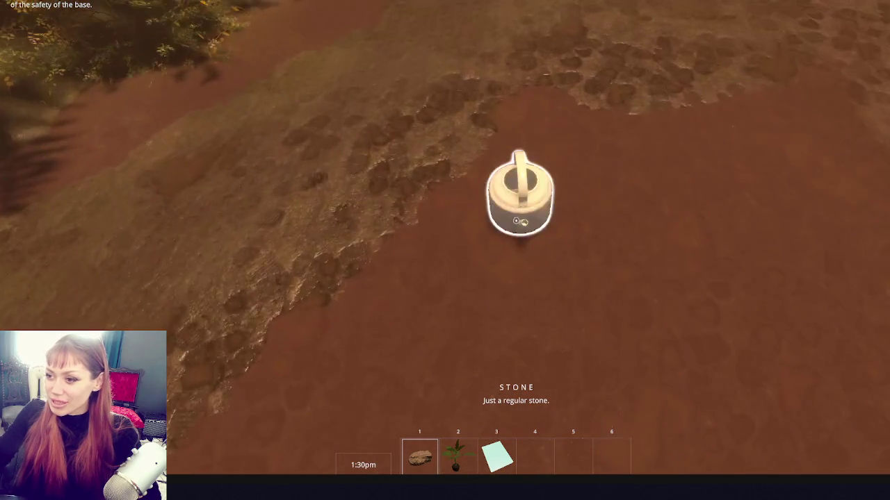
pyautogui.press('e')
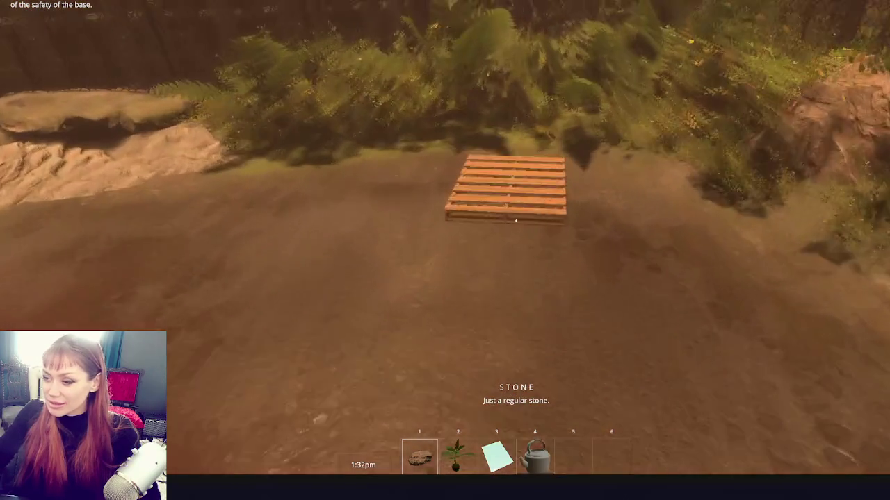
pyautogui.press('q')
pyautogui.press('q')
pyautogui.press('q')
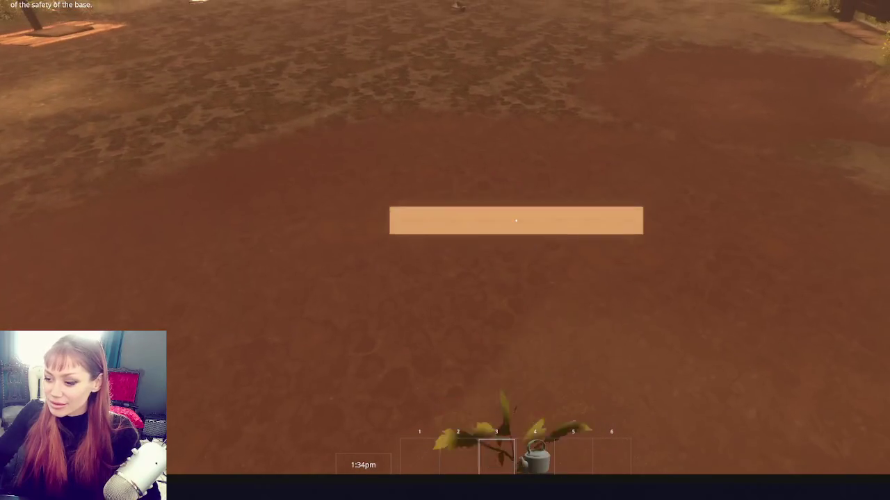
pyautogui.press('e')
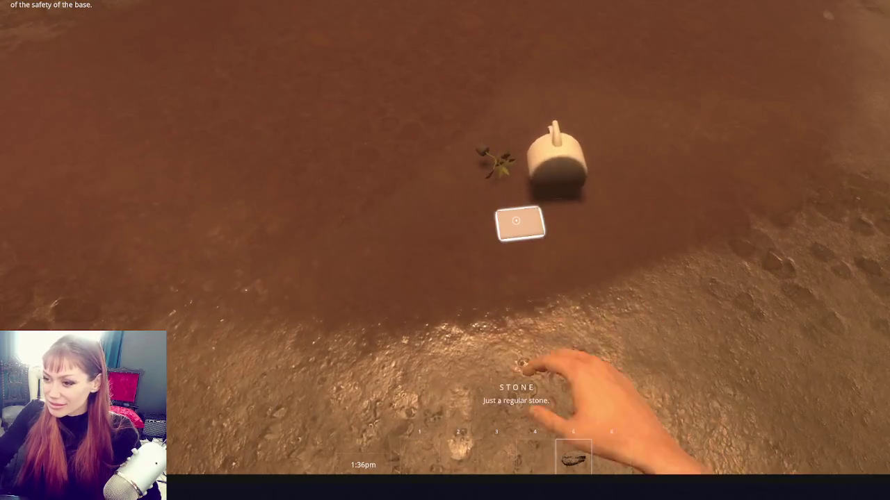
pyautogui.press('e')
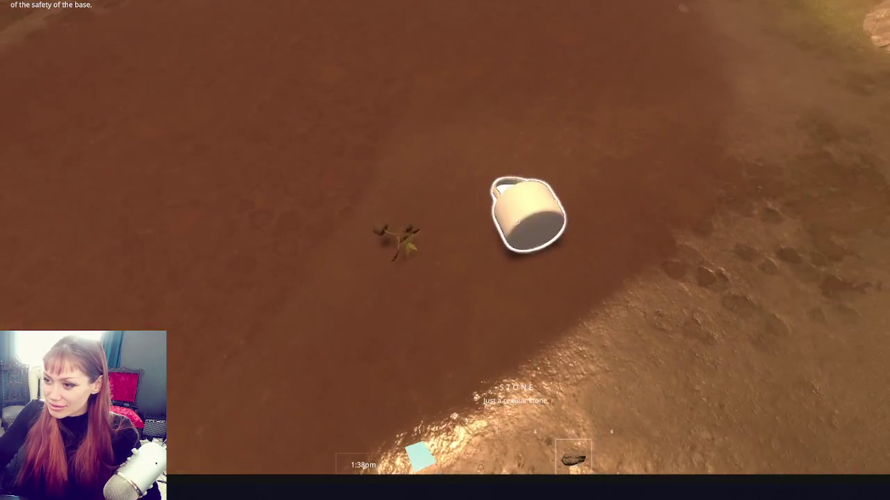
pyautogui.press('e')
pyautogui.press('e')
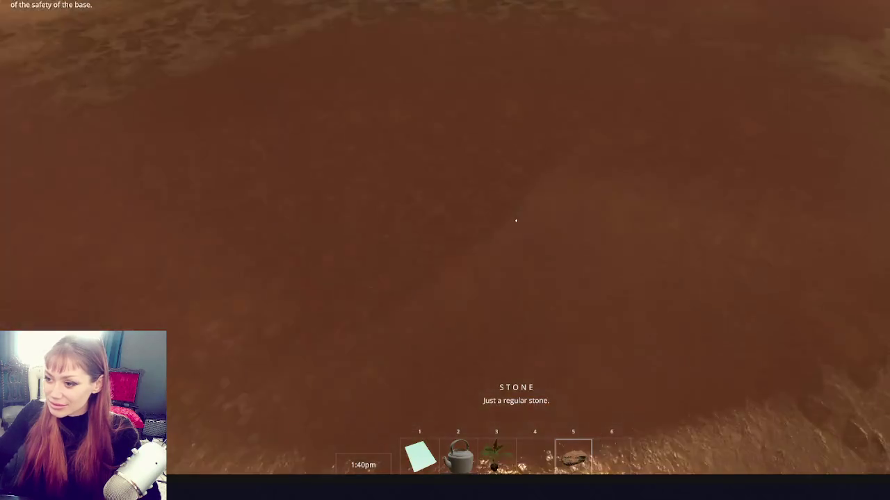
# Pause the game, stop the play-test, and widen the Inspector column.
pyautogui.press('Escape')
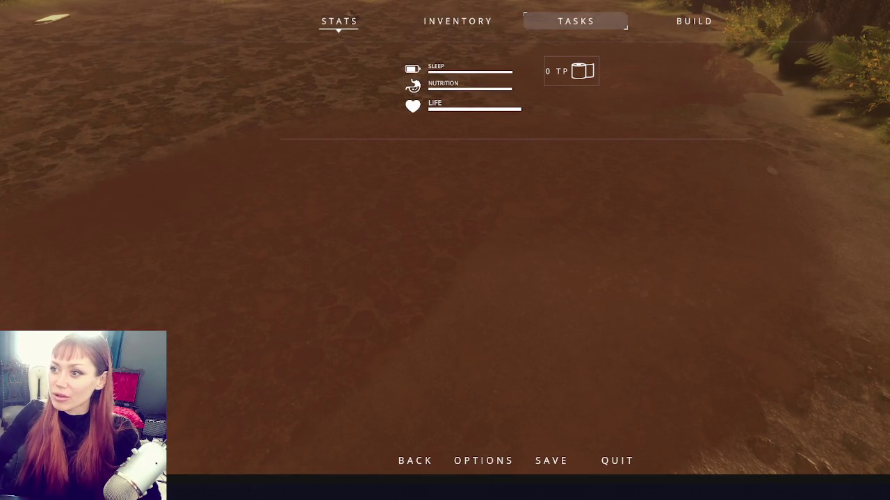
pyautogui.hotkey('ctrl', 'p')
pyautogui.moveTo(202, 173)
pyautogui.mouseDown()
pyautogui.moveTo(272, 160)
pyautogui.moveTo(291, 307)
pyautogui.mouseUp()
# Load Punching Player Arms.asset from Recently Opened Projects and lock Player-Arms for animating.
pyautogui.click(309, 311)
pyautogui.moveTo(337, 348)
pyautogui.click(464, 348)
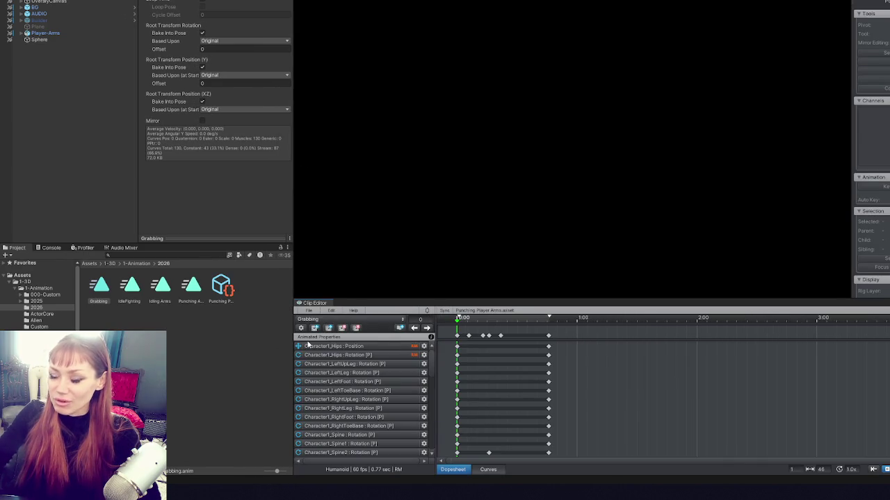
pyautogui.moveTo(71, 32); pyautogui.dragTo(877, 5)
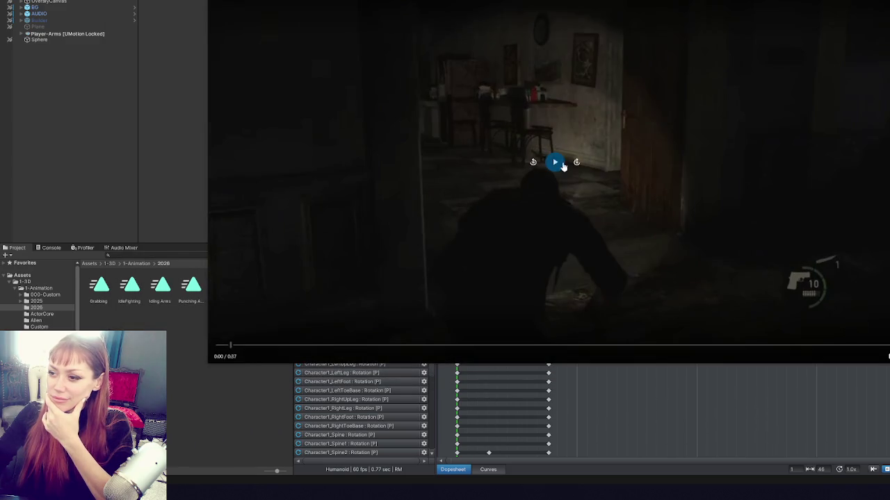
# Play the reference video, then shift an early Grabbing keyframe later in the dopesheet.
pyautogui.click(563, 165)
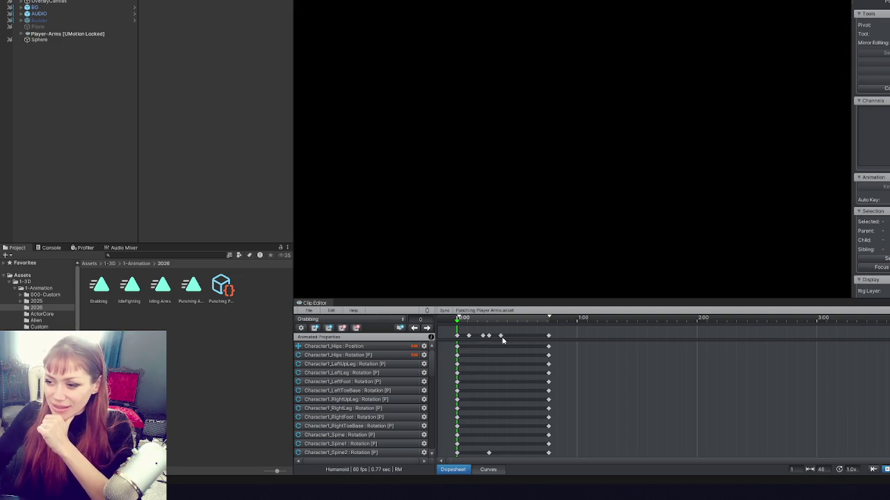
pyautogui.moveTo(501, 336); pyautogui.dragTo(478, 336)
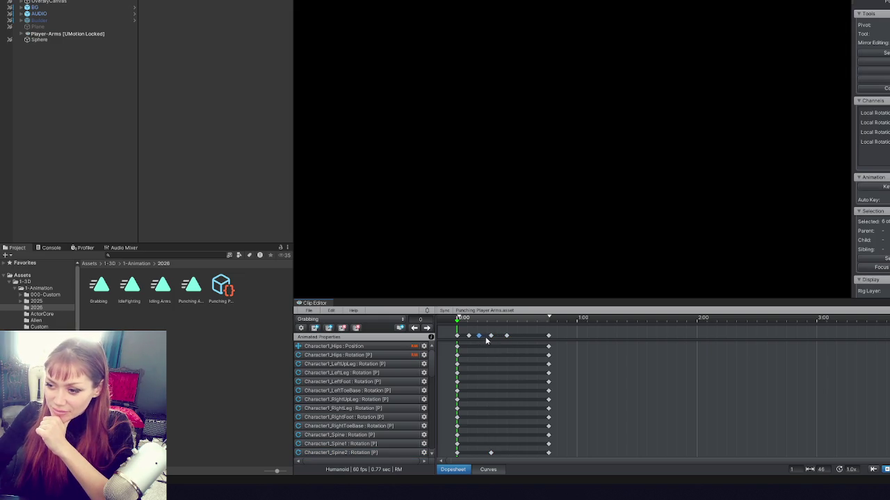
pyautogui.click(467, 336)
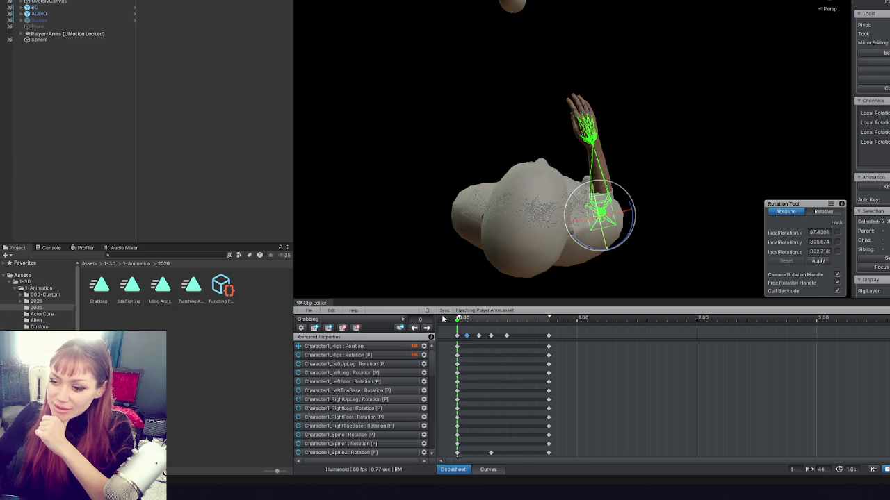
# Step through the keys to frame 46 and drag the final key column back to frame 34.
pyautogui.click(425, 328)
pyautogui.click(425, 328)
pyautogui.click(425, 328)
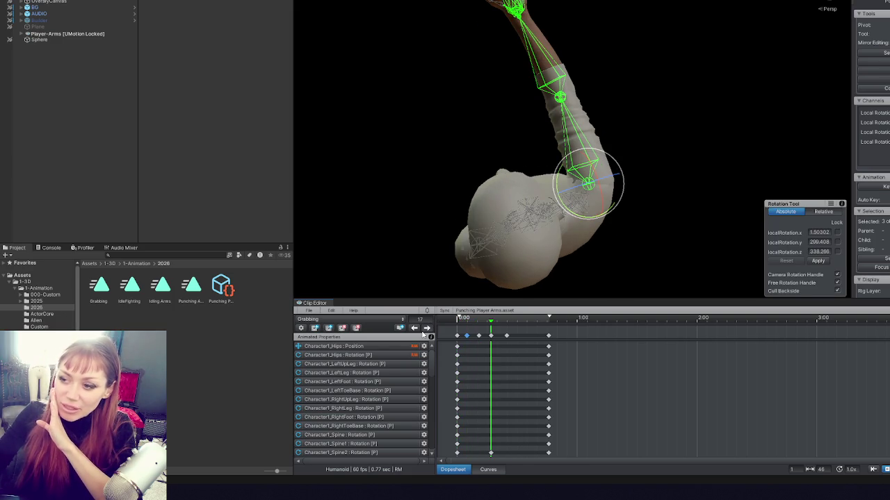
pyautogui.click(426, 328)
pyautogui.click(426, 328)
pyautogui.moveTo(548, 337); pyautogui.dragTo(525, 338)
# Step back to the first frame, then forward through frames 17 and 25 to review the poses.
pyautogui.click(414, 328)
pyautogui.click(414, 328)
pyautogui.click(415, 328)
pyautogui.click(415, 329)
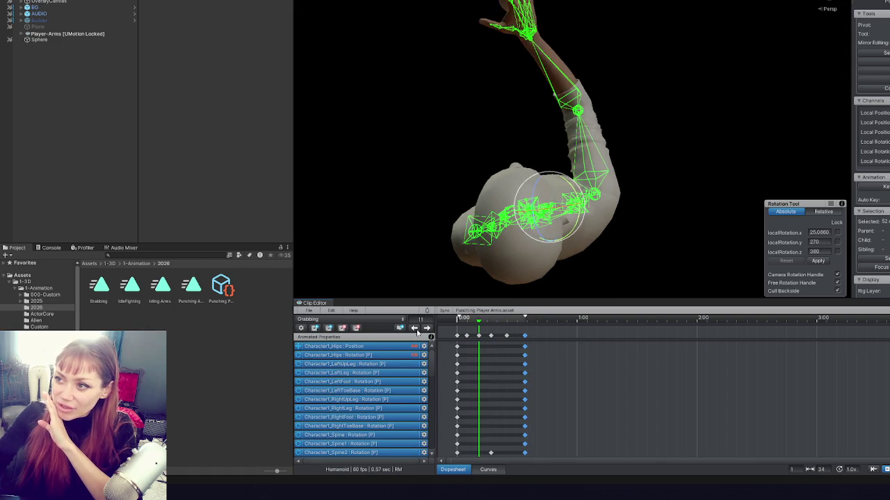
pyautogui.click(415, 329)
pyautogui.click(415, 329)
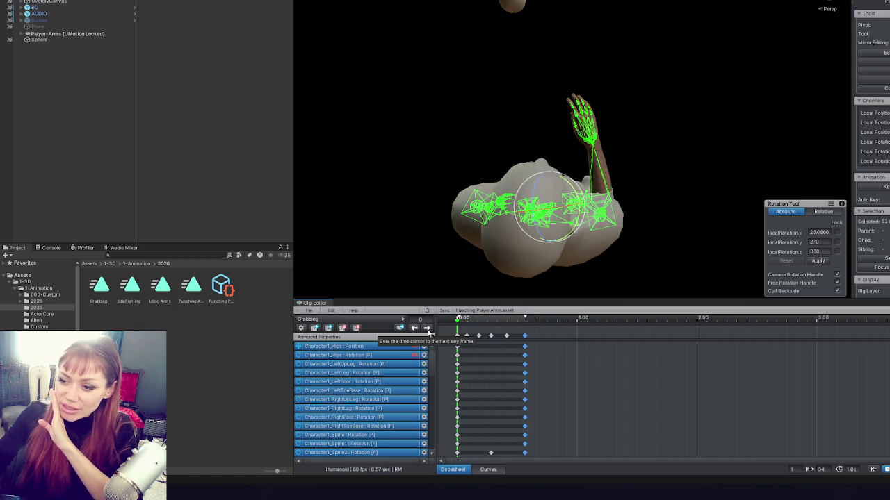
pyautogui.click(427, 328)
pyautogui.click(428, 328)
pyautogui.click(427, 328)
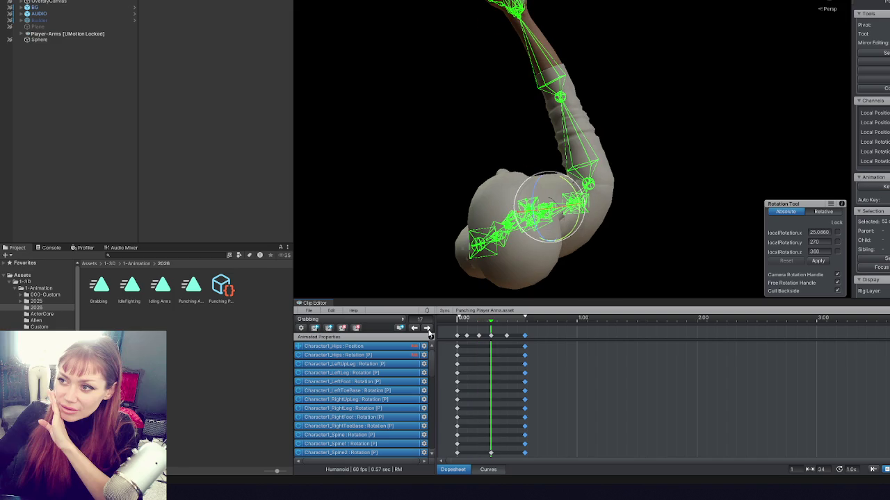
pyautogui.click(427, 328)
# Compare the poses at frames 5, 11, 17 and 25, then select the right index finger bone.
pyautogui.click(415, 328)
pyautogui.click(415, 328)
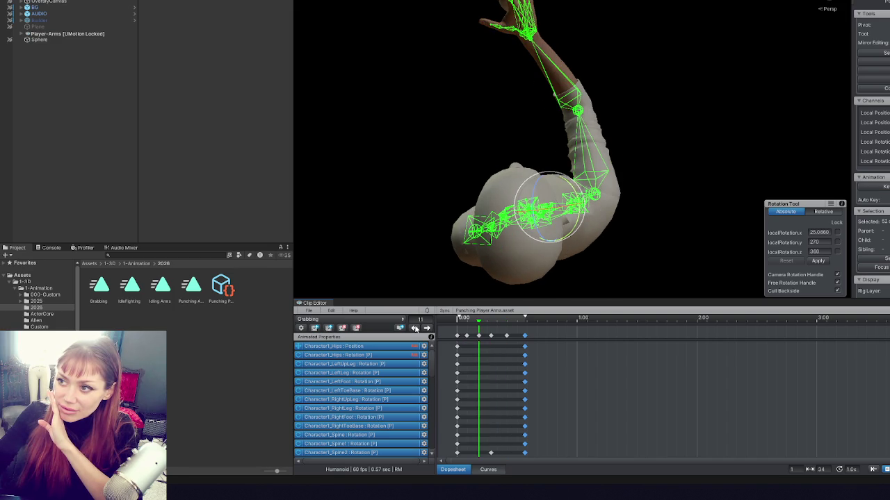
pyautogui.click(415, 328)
pyautogui.click(427, 328)
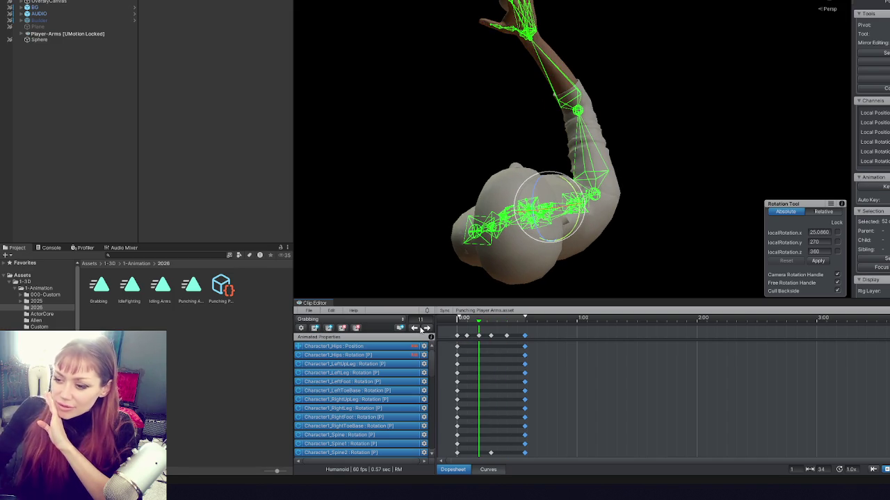
pyautogui.click(420, 329)
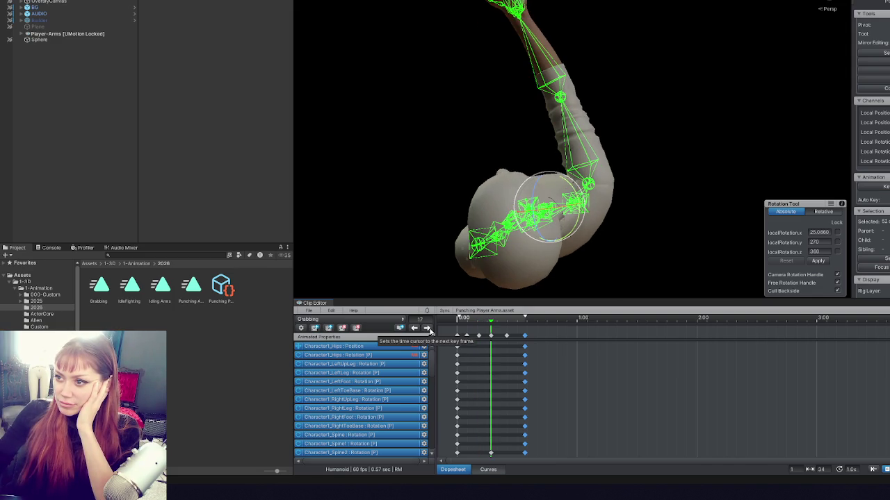
pyautogui.click(428, 331)
pyautogui.click(414, 329)
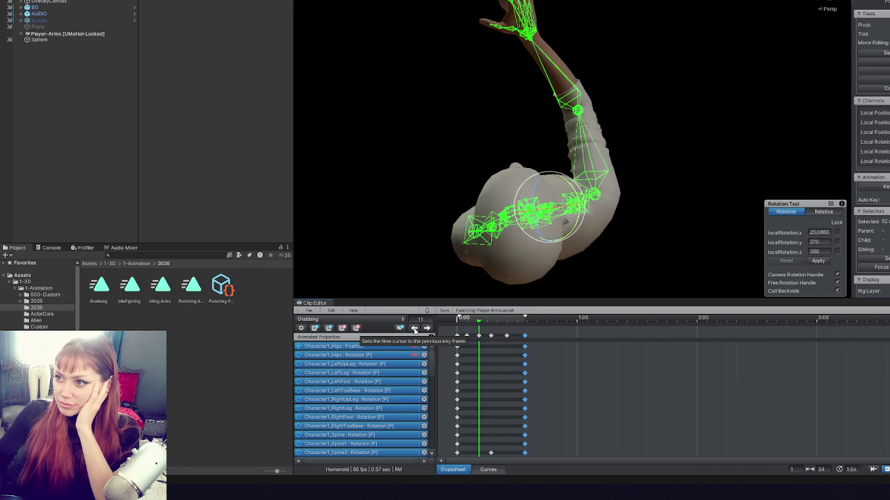
pyautogui.click(414, 329)
pyautogui.click(427, 328)
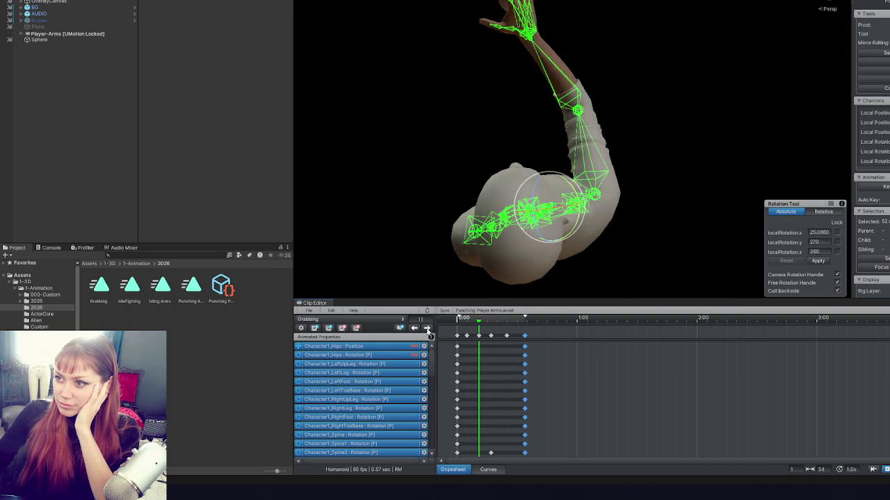
pyautogui.click(427, 329)
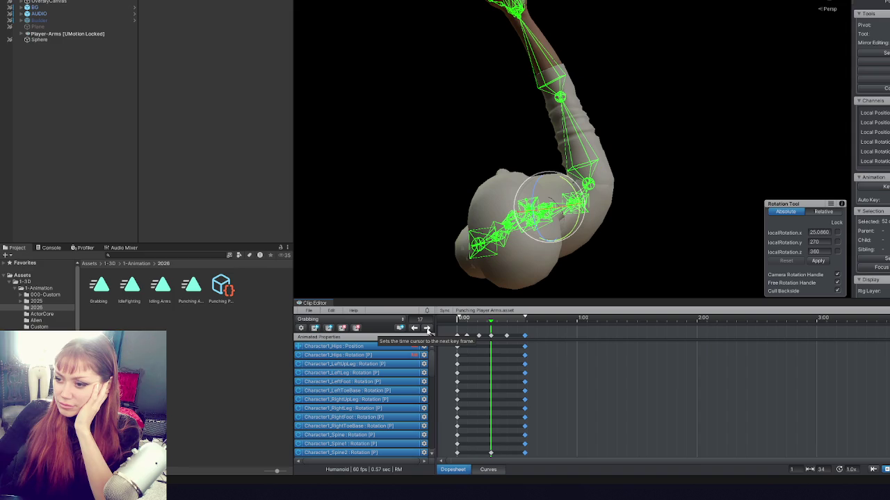
pyautogui.click(427, 330)
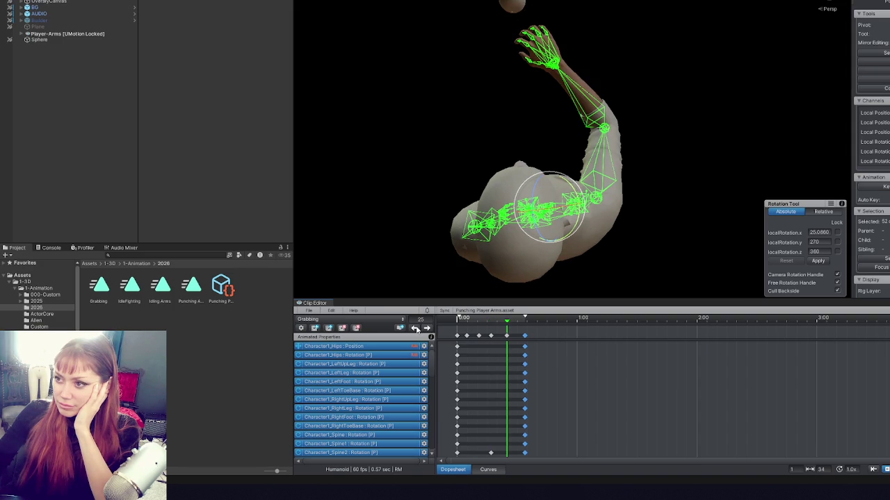
pyautogui.click(527, 46)
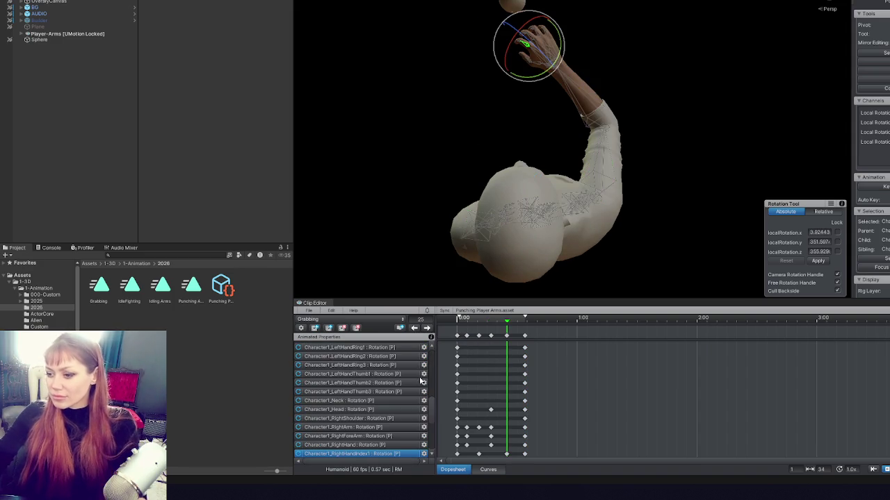
# Enlarge the timeline, orbit to the hand, and select the right index finger bone.
pyautogui.moveTo(516, 300); pyautogui.dragTo(509, 197)
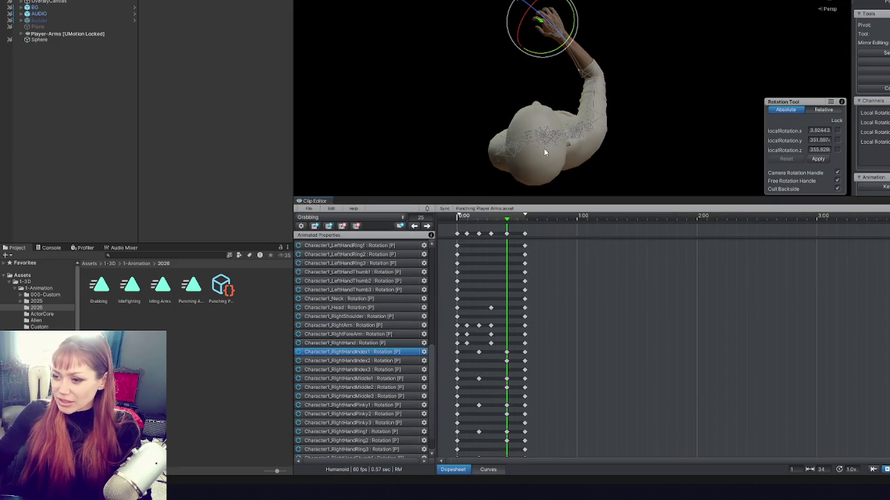
pyautogui.moveTo(561, 7)
pyautogui.mouseDown()
pyautogui.moveTo(419, 42)
pyautogui.moveTo(615, 76)
pyautogui.moveTo(597, 73)
pyautogui.moveTo(587, 45)
pyautogui.mouseUp()
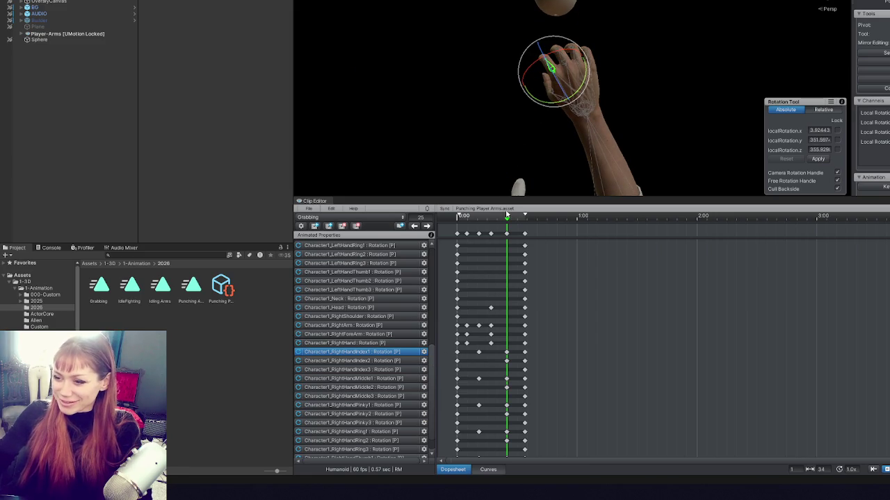
pyautogui.click(568, 62)
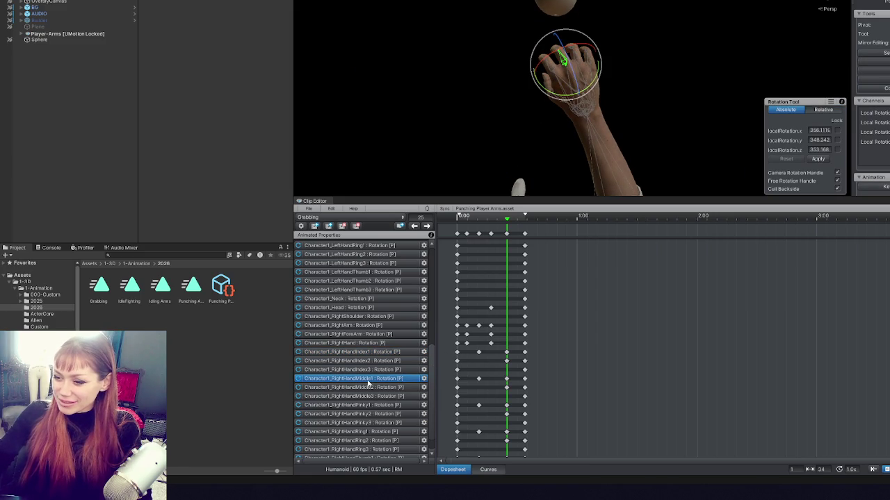
pyautogui.click(362, 352)
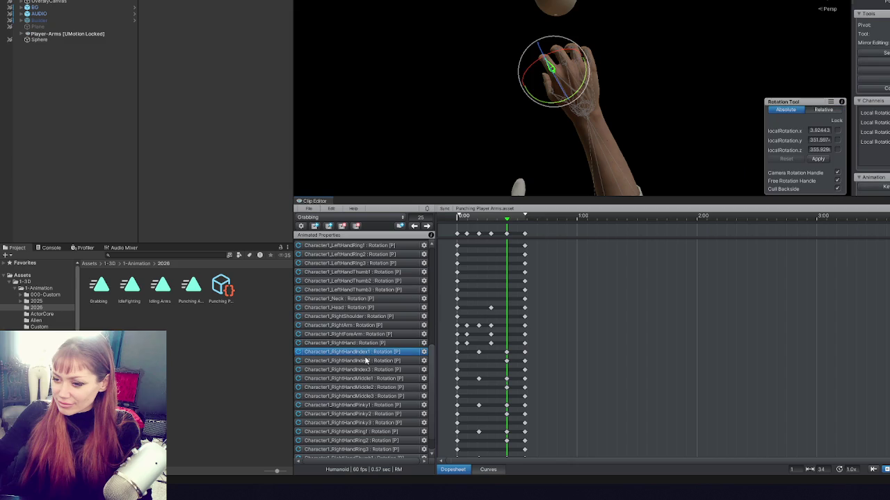
# Shift-select the finger tracks from RightHandIndex2 through the pinky and ring bones.
pyautogui.keyDown('ctrl'); pyautogui.click(364, 360); pyautogui.keyUp('ctrl')
pyautogui.keyDown('shift'); pyautogui.click(391, 387); pyautogui.keyUp('shift')
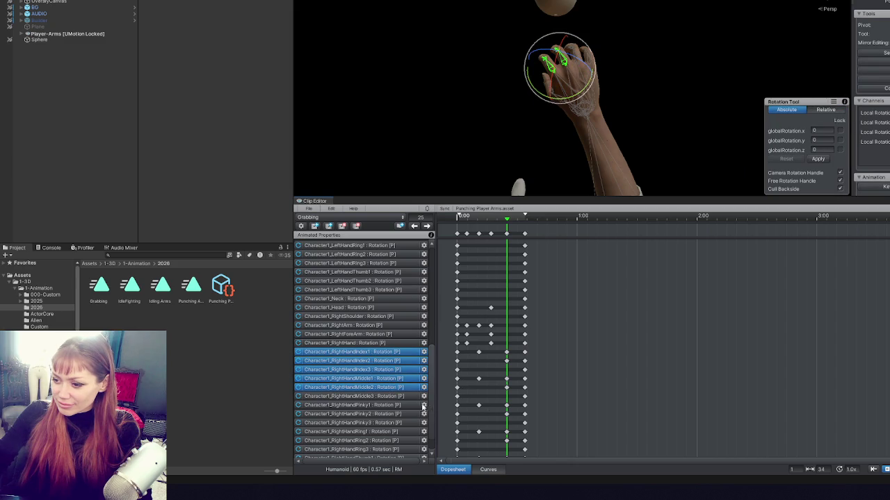
pyautogui.keyDown('shift'); pyautogui.click(410, 406); pyautogui.keyUp('shift')
pyautogui.keyDown('shift'); pyautogui.click(414, 415); pyautogui.keyUp('shift')
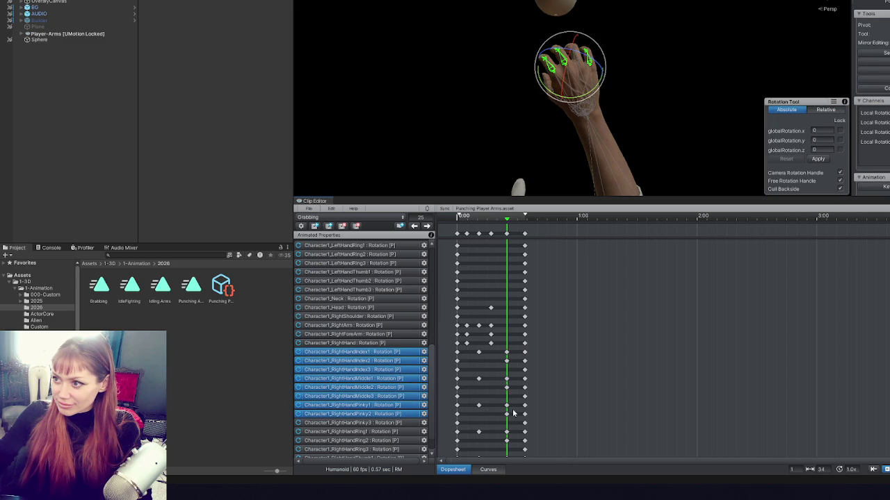
pyautogui.keyDown('shift'); pyautogui.click(400, 434); pyautogui.keyUp('shift')
pyautogui.keyDown('shift'); pyautogui.click(399, 441); pyautogui.keyUp('shift')
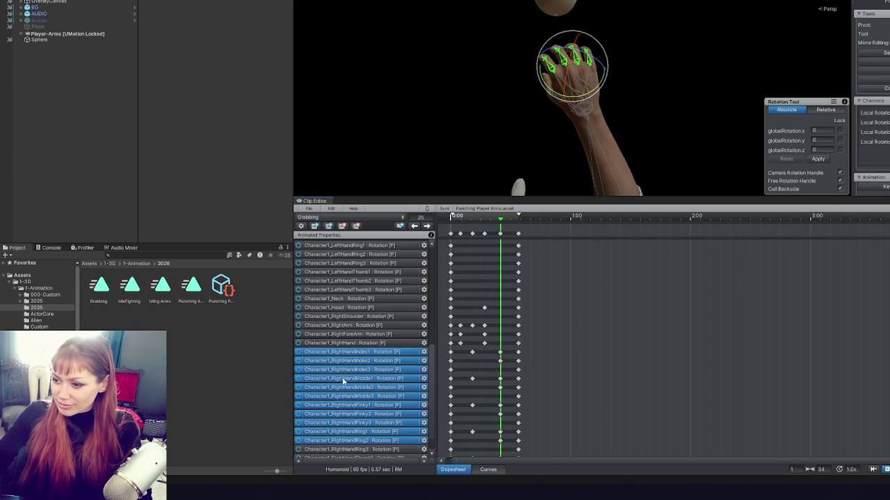
# Extend the selection through RightHandThumb2 and jump back to the frame-17 key.
pyautogui.scroll(-1, 354, 381)
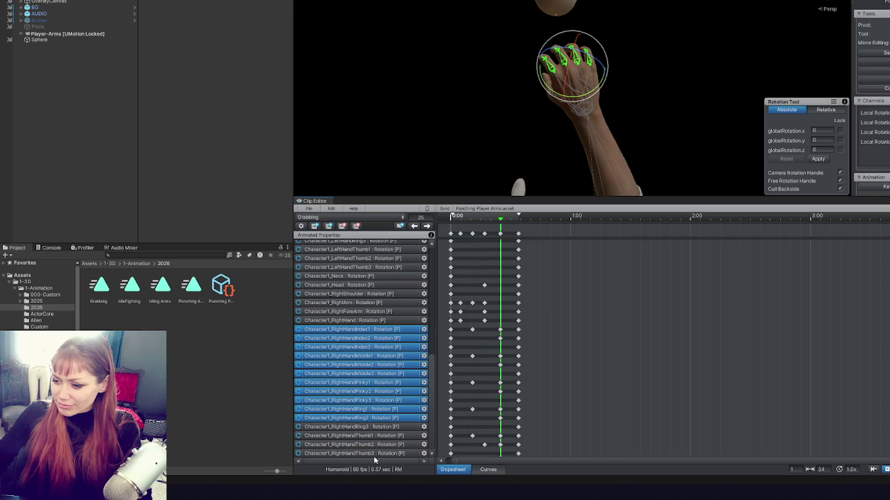
pyautogui.scroll(1, 372, 438)
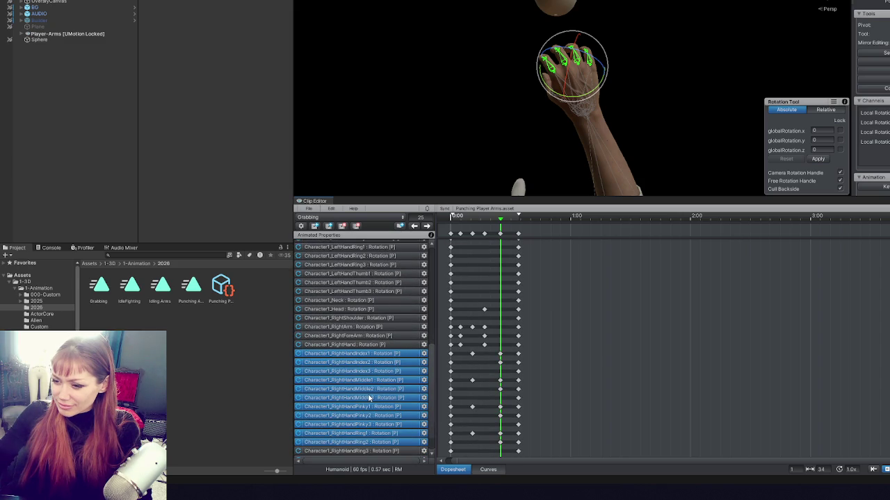
pyautogui.scroll(-1, 369, 397)
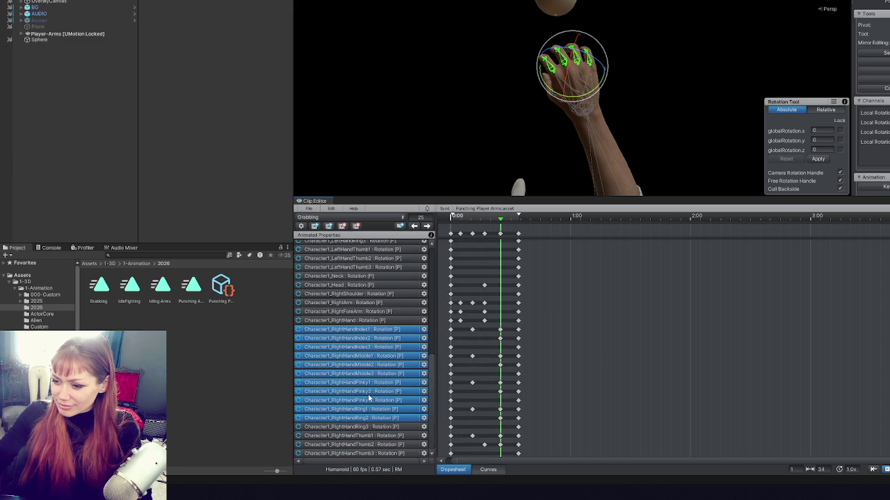
pyautogui.keyDown('shift'); pyautogui.click(387, 435); pyautogui.keyUp('shift')
pyautogui.keyDown('shift'); pyautogui.click(390, 444); pyautogui.keyUp('shift')
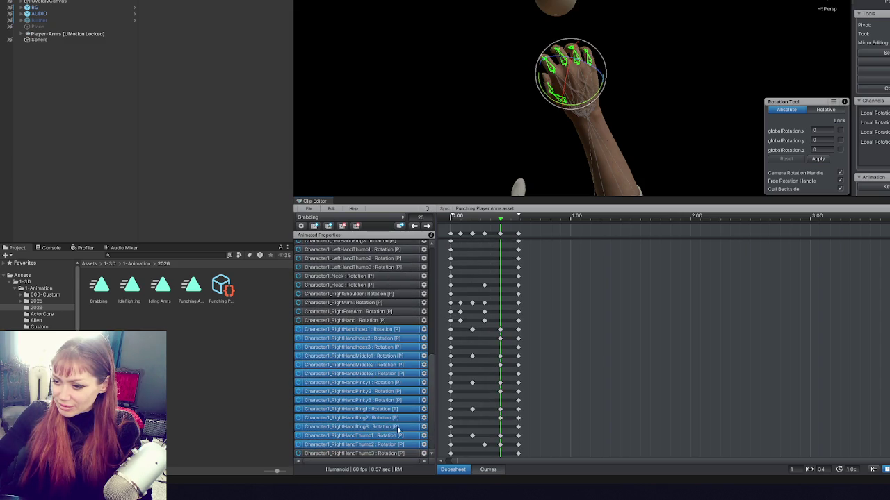
pyautogui.press(',')
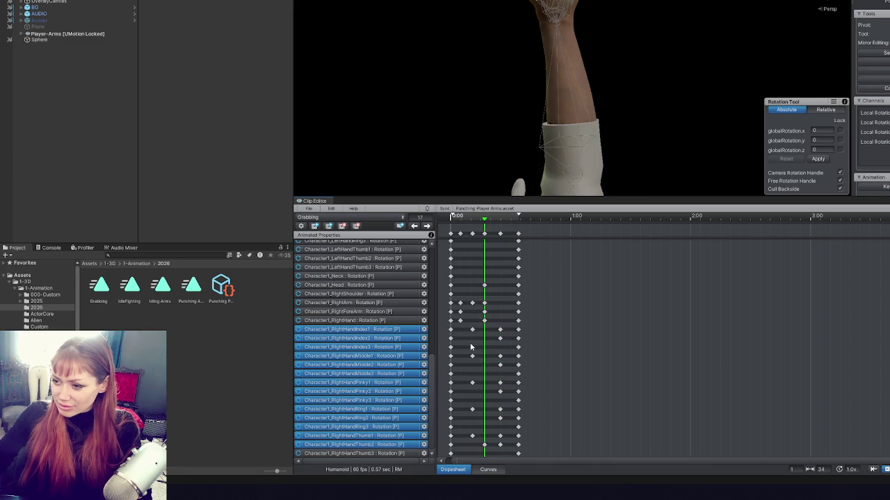
# Select the frame-17 finger keys and move them slightly earlier.
pyautogui.click(500, 329)
pyautogui.keyDown('shift'); pyautogui.click(500, 339); pyautogui.keyUp('shift')
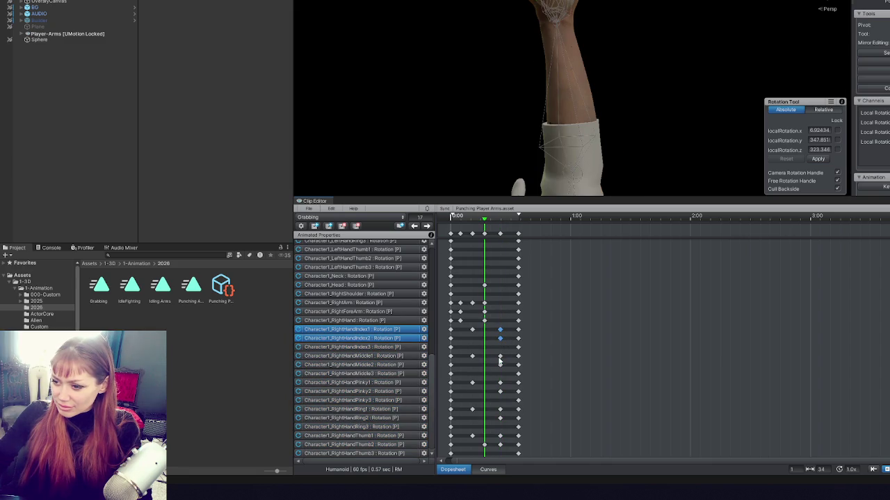
pyautogui.doubleClick(503, 350)
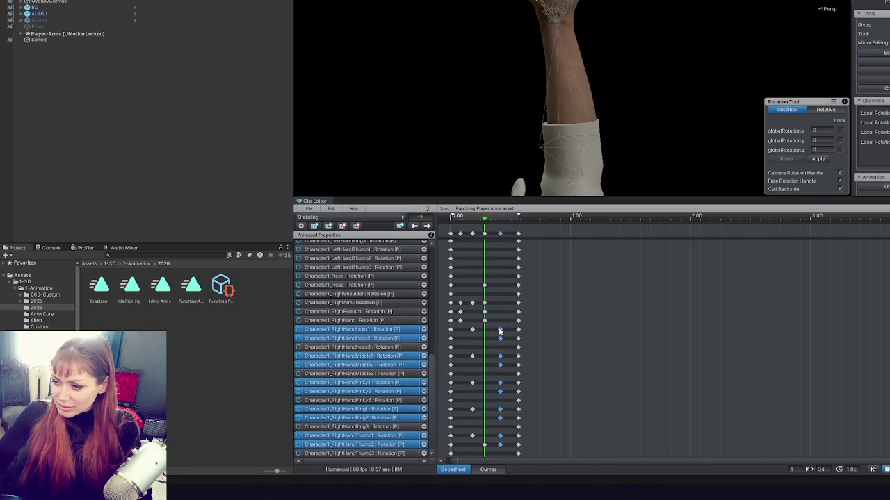
pyautogui.scroll(2, 498, 331)
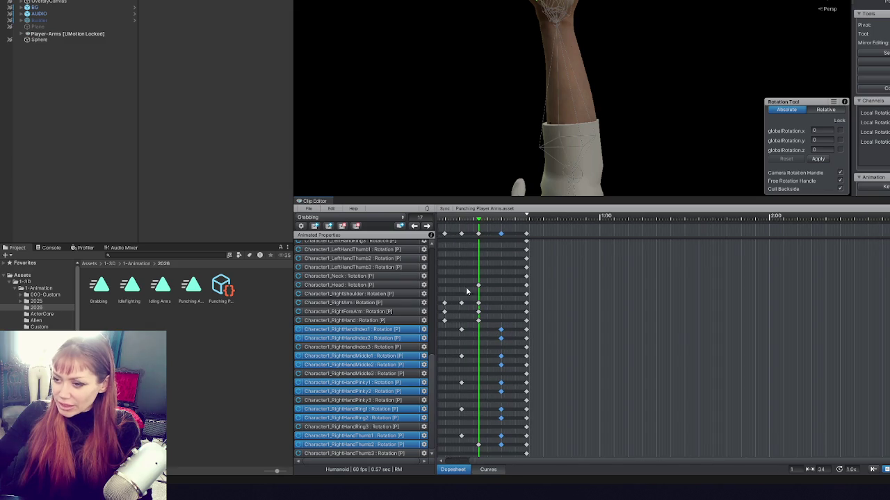
pyautogui.scroll(10, 388, 276)
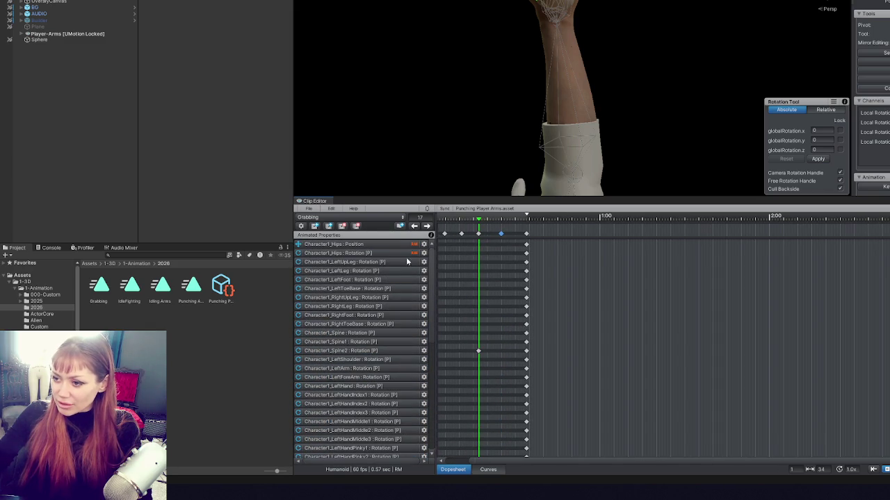
pyautogui.moveTo(502, 235); pyautogui.dragTo(493, 235)
pyautogui.click(480, 219)
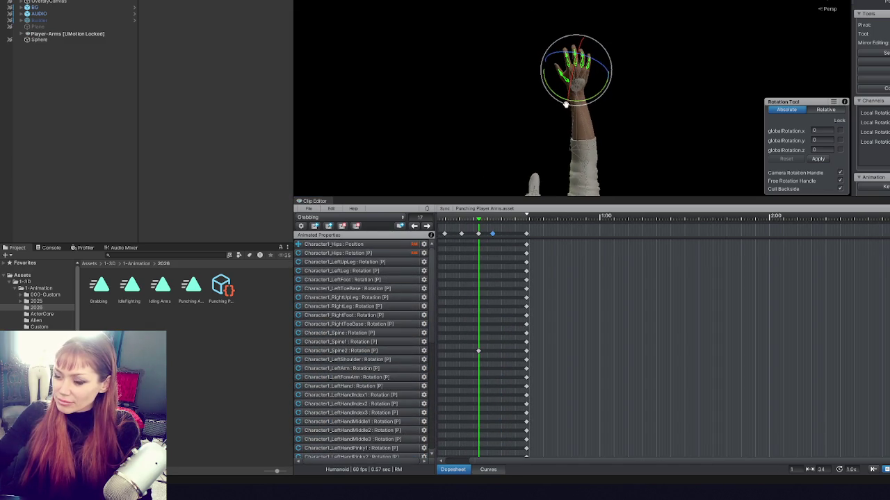
pyautogui.click(460, 217)
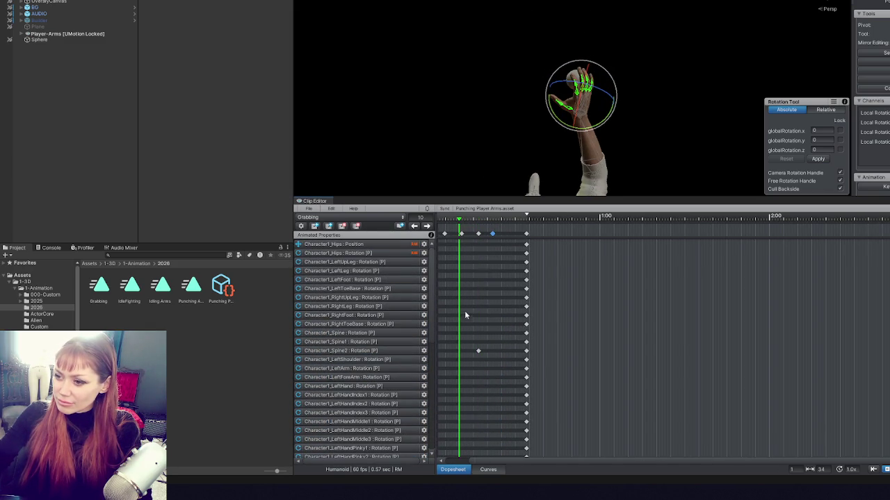
# Delete the RightArm, RightForeArm and RightHand keys at frame 5.
pyautogui.scroll(-2, 463, 307)
pyautogui.scroll(-10, 377, 326)
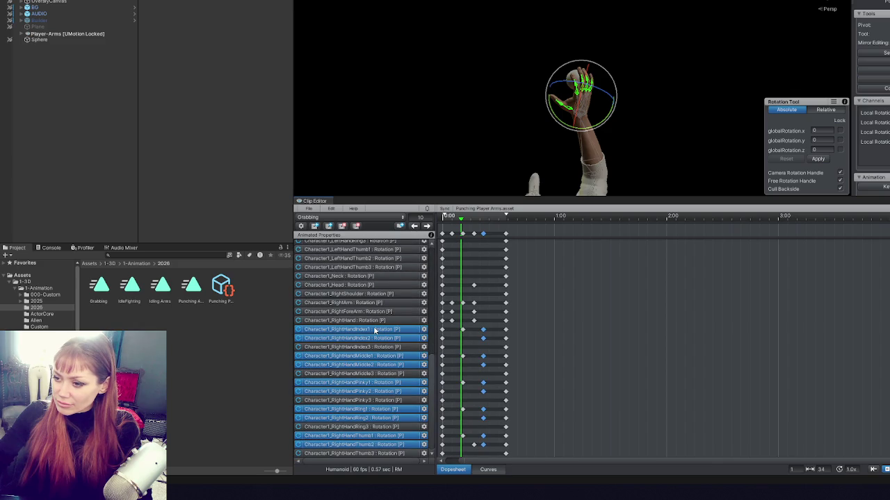
pyautogui.click(384, 303)
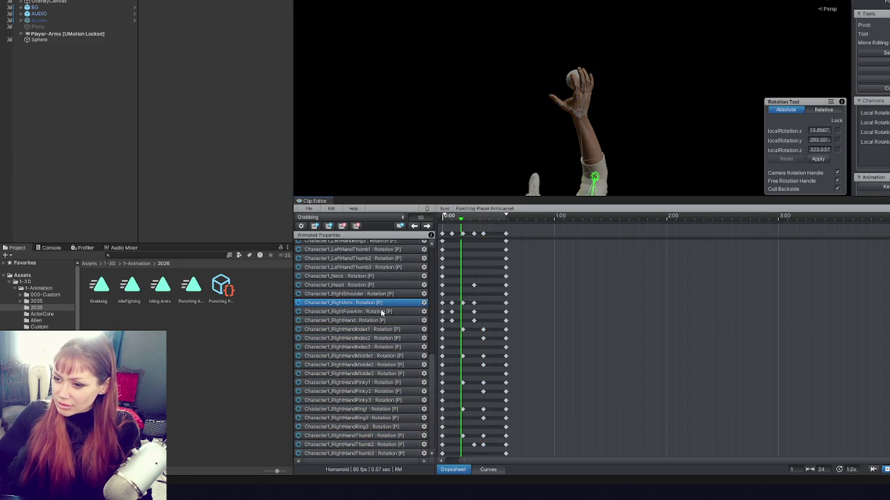
pyautogui.click(382, 330)
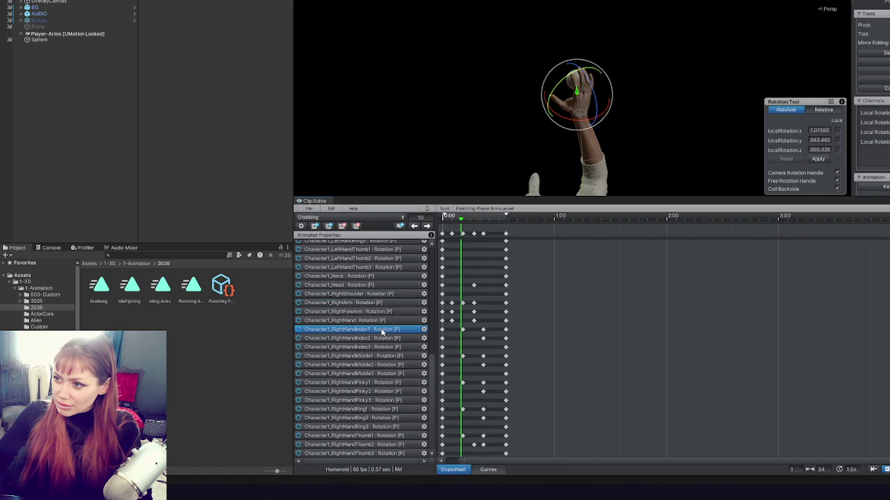
pyautogui.click(393, 304)
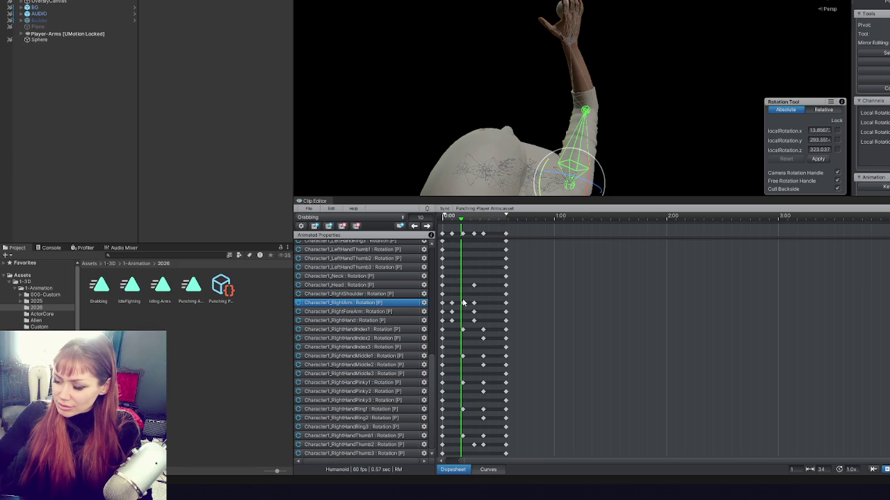
pyautogui.click(414, 226)
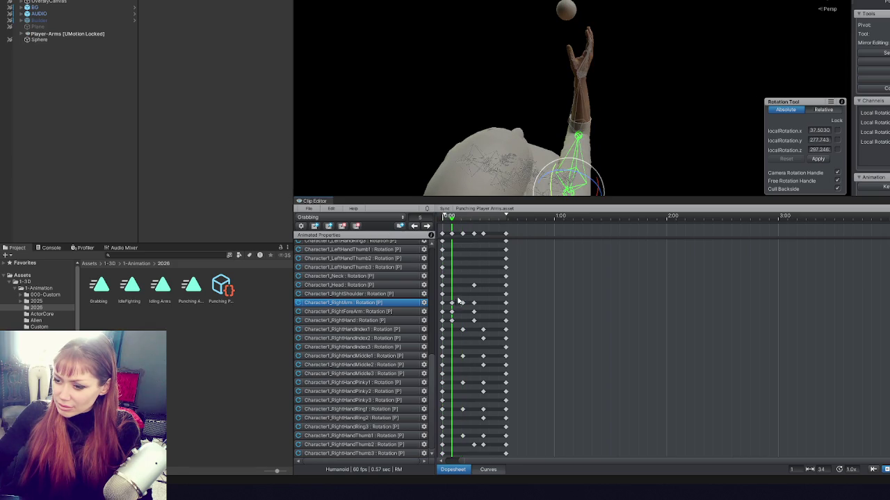
pyautogui.click(451, 237)
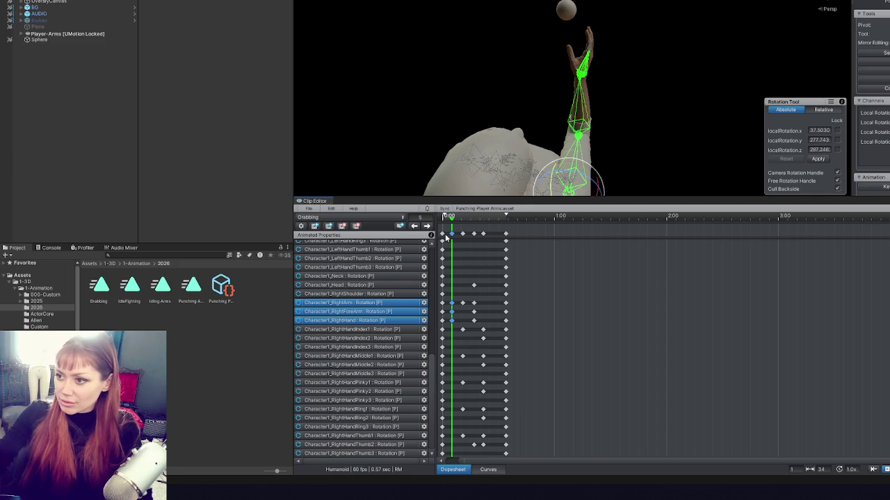
pyautogui.press('Delete')
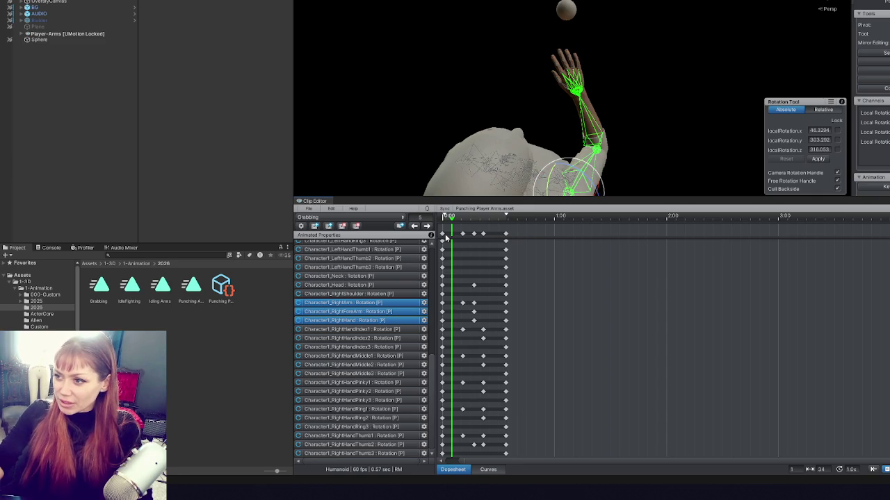
# Step to the frame-11 keyframe and box-select a group of keys in the dopesheet.
pyautogui.click(428, 228)
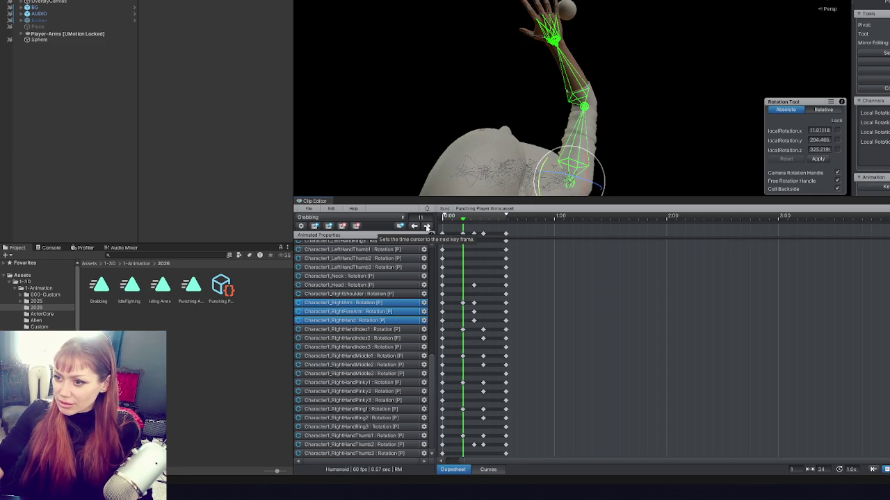
pyautogui.click(426, 228)
pyautogui.click(414, 226)
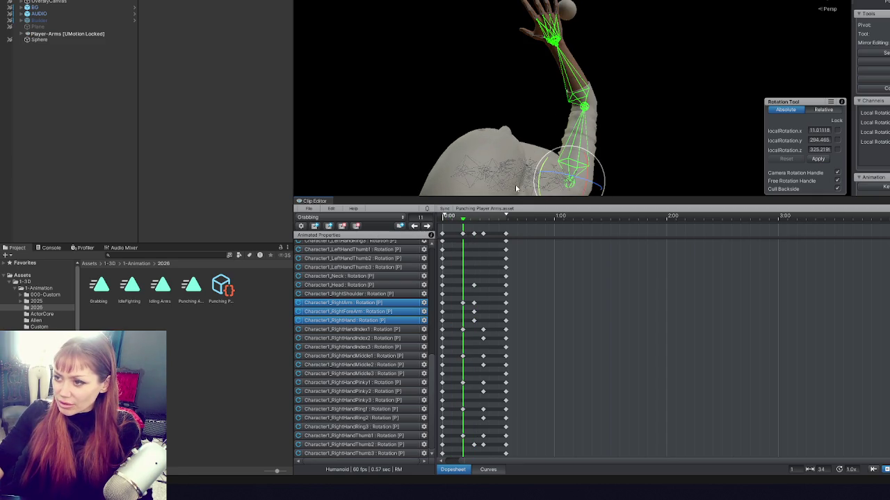
pyautogui.moveTo(453, 292)
pyautogui.mouseDown()
pyautogui.moveTo(466, 342)
pyautogui.moveTo(464, 307)
pyautogui.mouseUp()
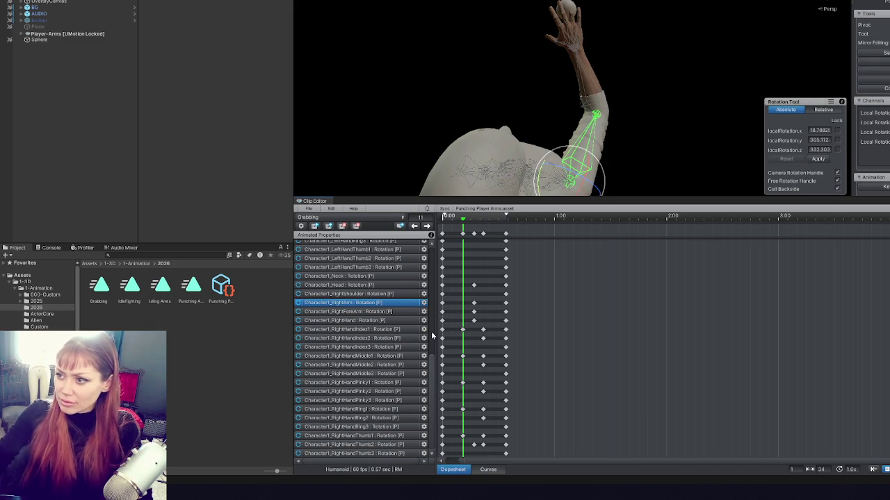
# Step through the keys from frame 0 to frame 22 and back to review the grab.
pyautogui.click(415, 226)
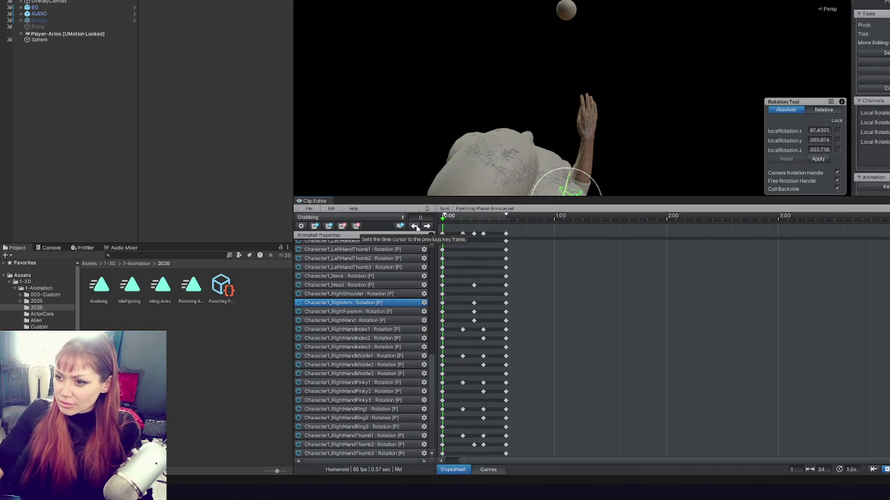
pyautogui.click(427, 227)
pyautogui.click(427, 227)
pyautogui.click(427, 227)
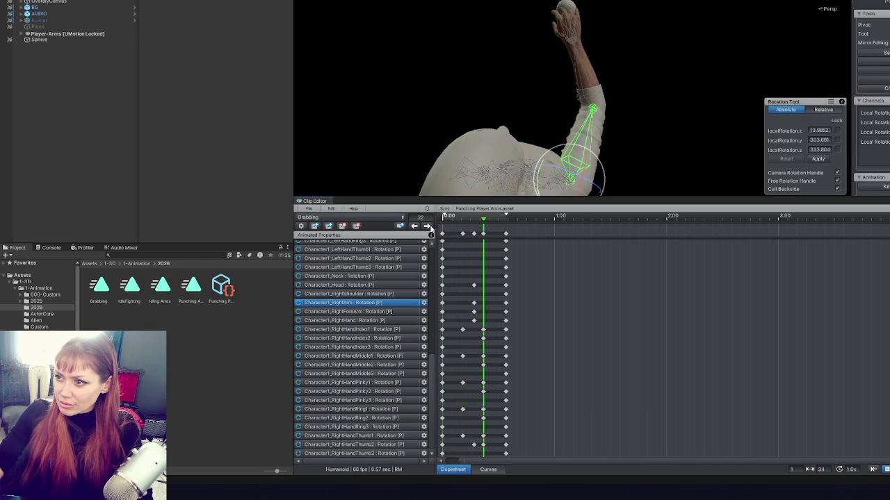
pyautogui.click(427, 226)
pyautogui.click(415, 227)
pyautogui.click(414, 227)
pyautogui.click(414, 226)
pyautogui.click(428, 226)
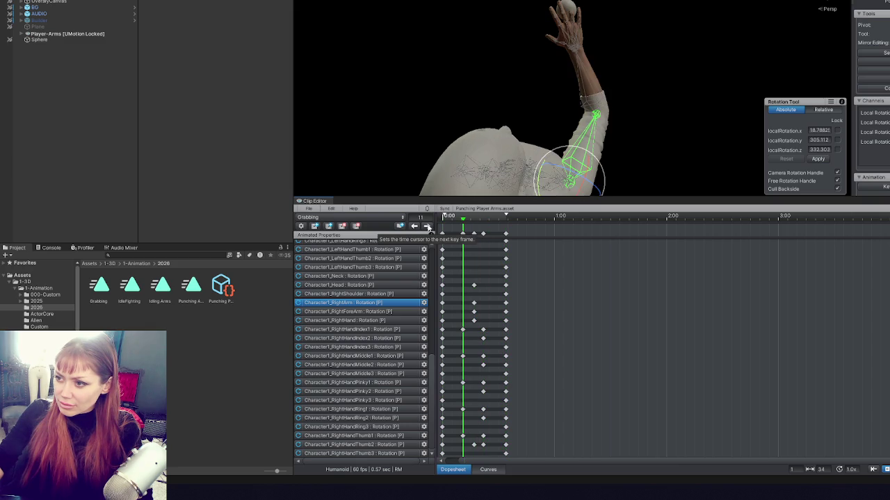
pyautogui.click(428, 226)
pyautogui.click(427, 227)
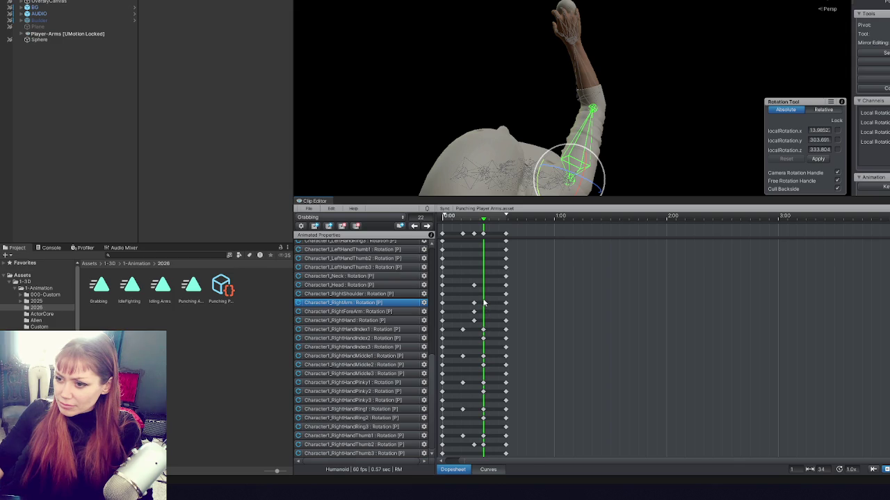
# Nudge the finger keys earlier, then shift the frame-11 finger keys slightly later.
pyautogui.moveTo(483, 235); pyautogui.dragTo(480, 235)
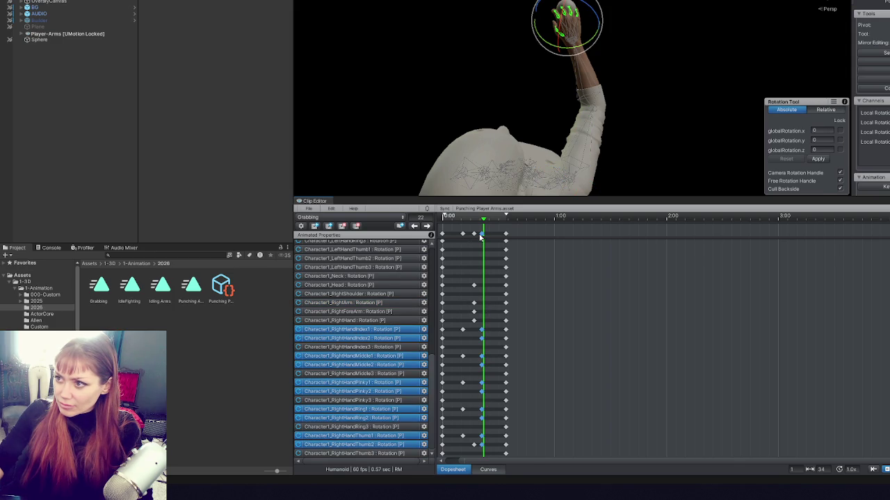
pyautogui.click(415, 227)
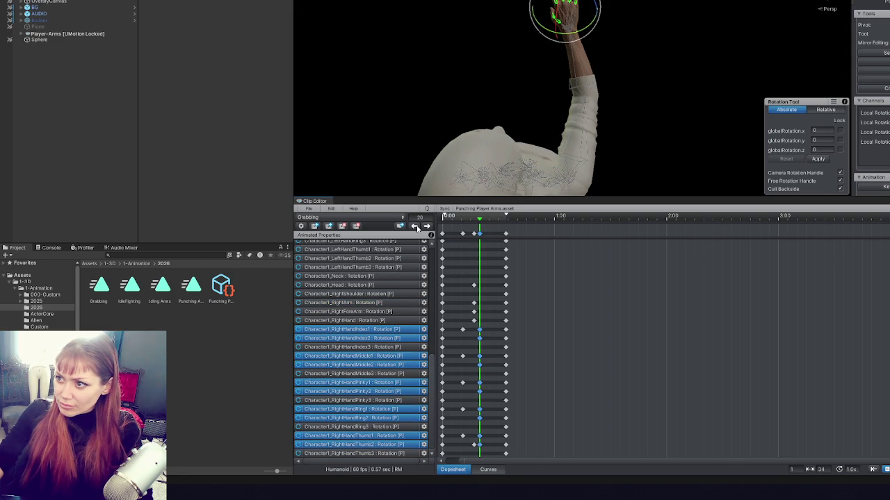
pyautogui.click(415, 226)
pyautogui.click(414, 227)
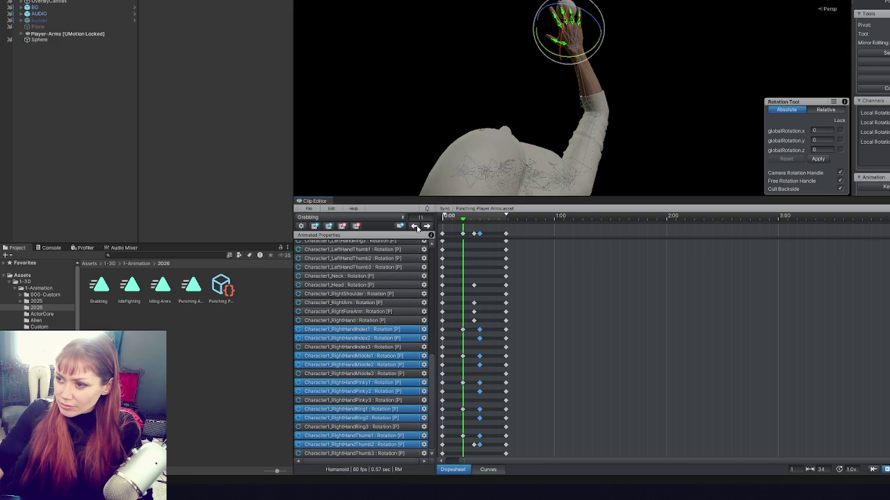
pyautogui.moveTo(464, 235); pyautogui.dragTo(494, 235)
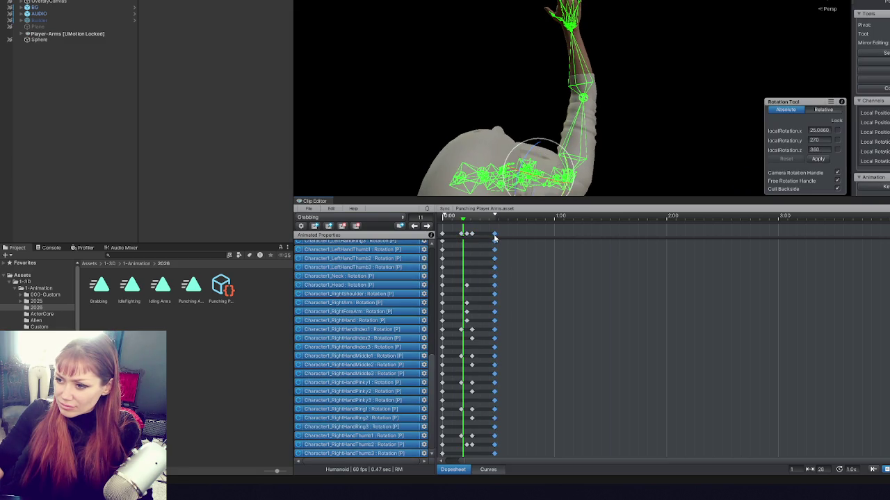
# Pull the final keyframes earlier to frame 28 and play the clip to preview it.
pyautogui.click(414, 227)
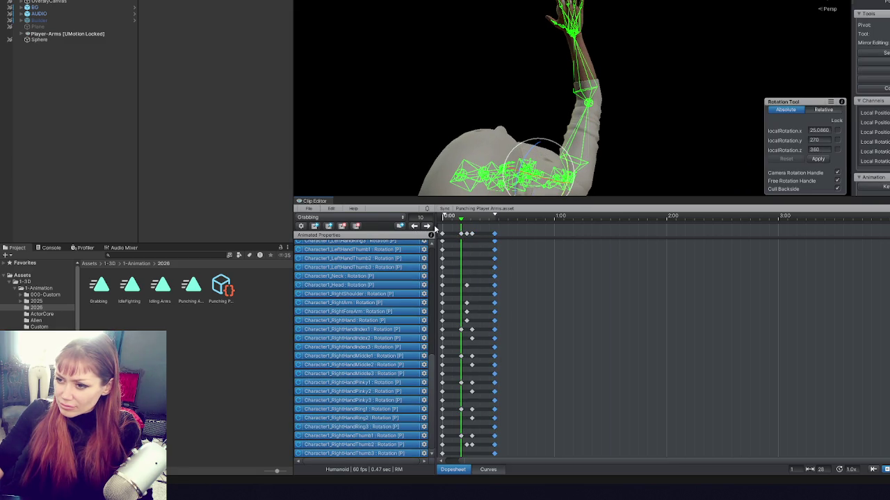
pyautogui.click(426, 227)
pyautogui.click(406, 182)
pyautogui.press('space')
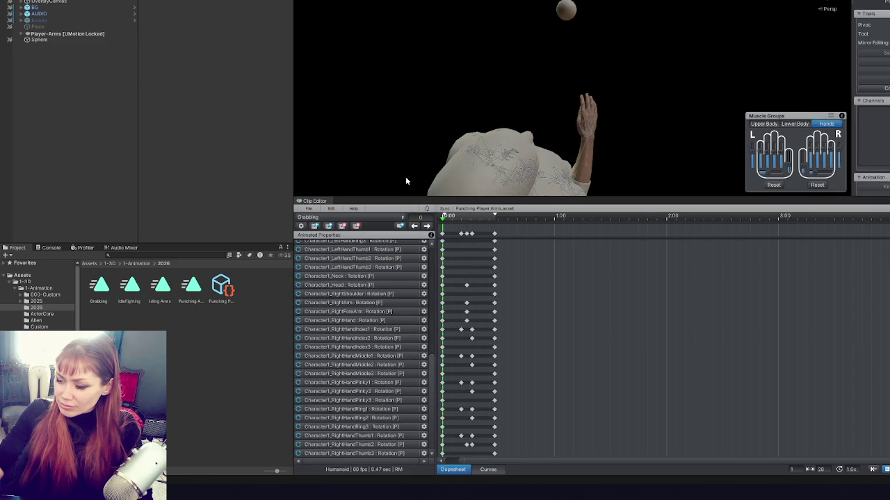
# Delete the old Grabbing.anim and export a fresh Grabbing clip from the Clip Editor.
pyautogui.click(100, 285)
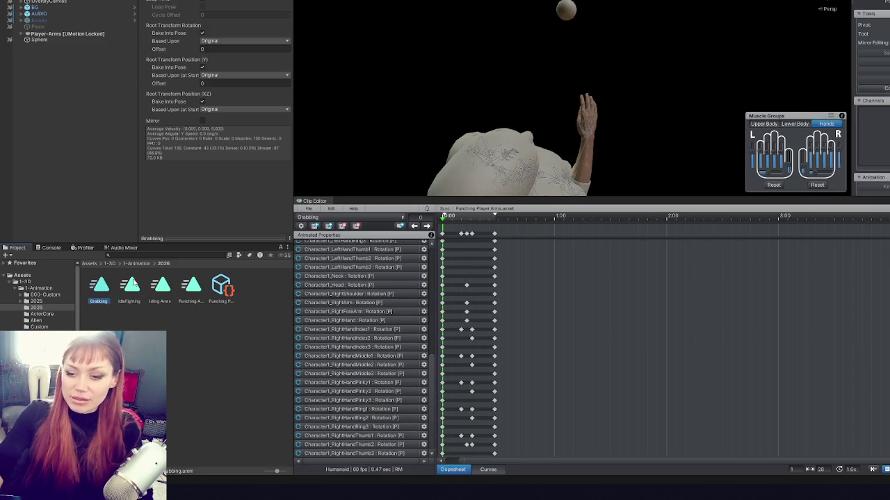
pyautogui.press('Delete')
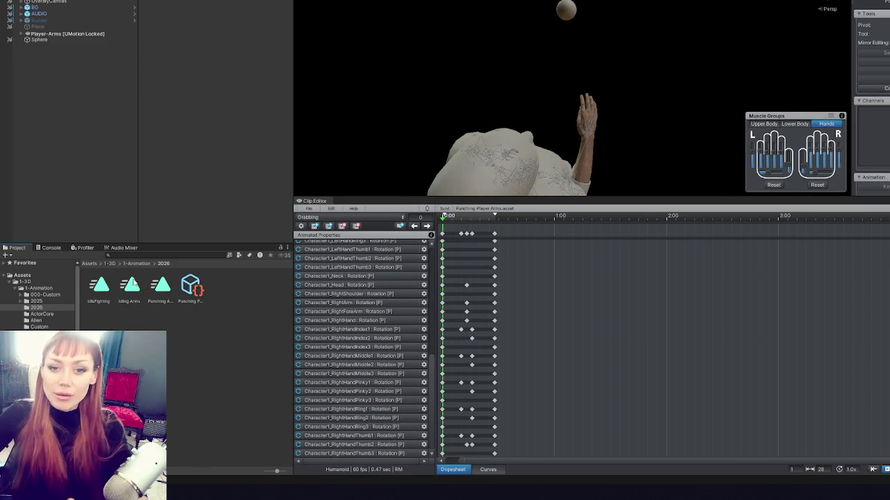
pyautogui.click(445, 7)
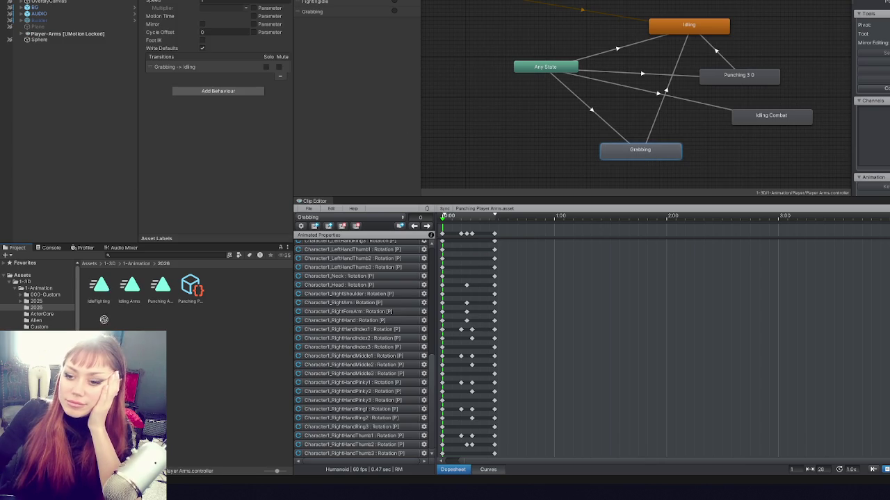
pyautogui.click(308, 209)
pyautogui.moveTo(344, 278)
pyautogui.click(452, 276)
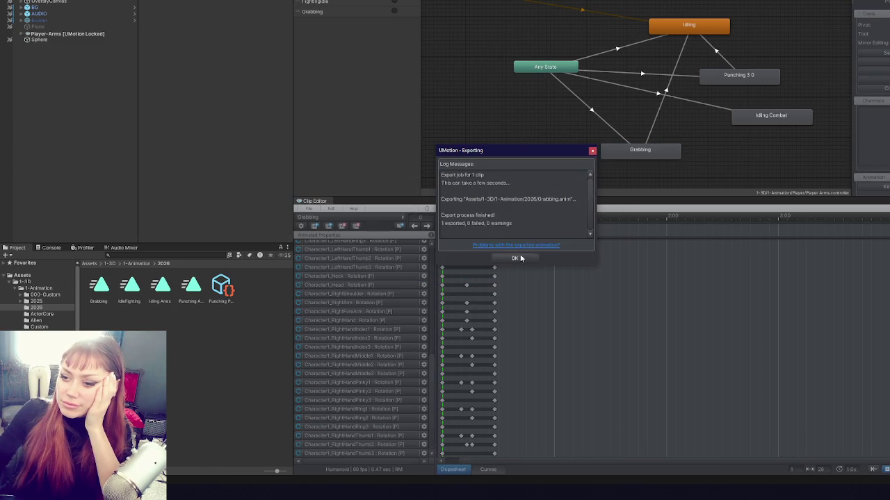
pyautogui.click(520, 257)
# Select the new Grabbing clip and tick Bake Into Pose for root rotation, Y and XZ.
pyautogui.click(663, 156)
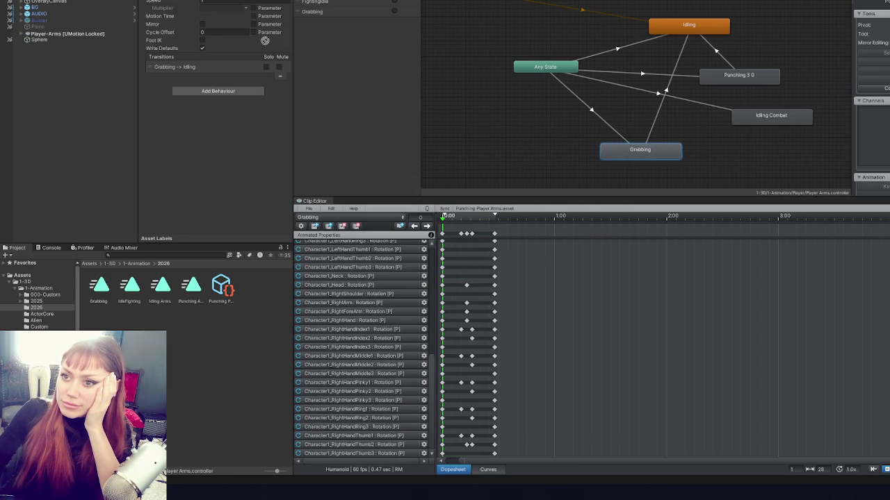
pyautogui.click(99, 286)
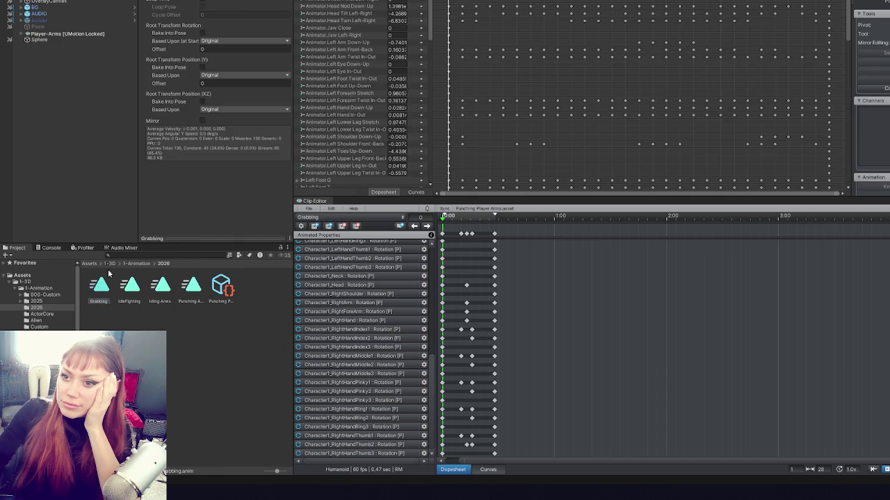
pyautogui.click(202, 101)
pyautogui.click(202, 32)
pyautogui.click(202, 67)
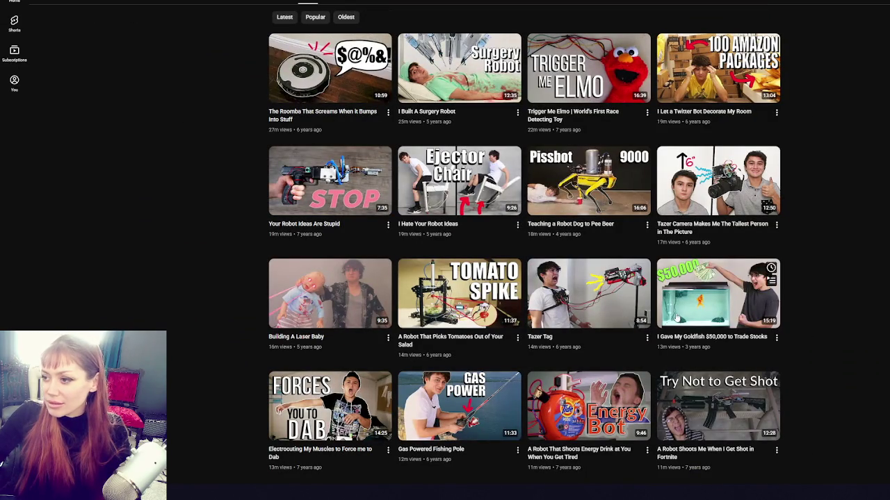
# Scroll through the creator's popular robot videos on the Videos tab.
pyautogui.moveTo(688, 304)
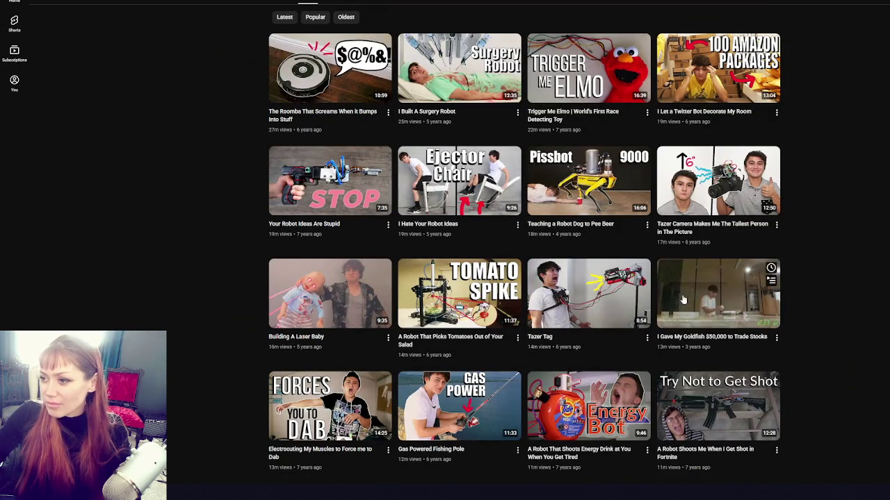
pyautogui.scroll(2, 688, 303)
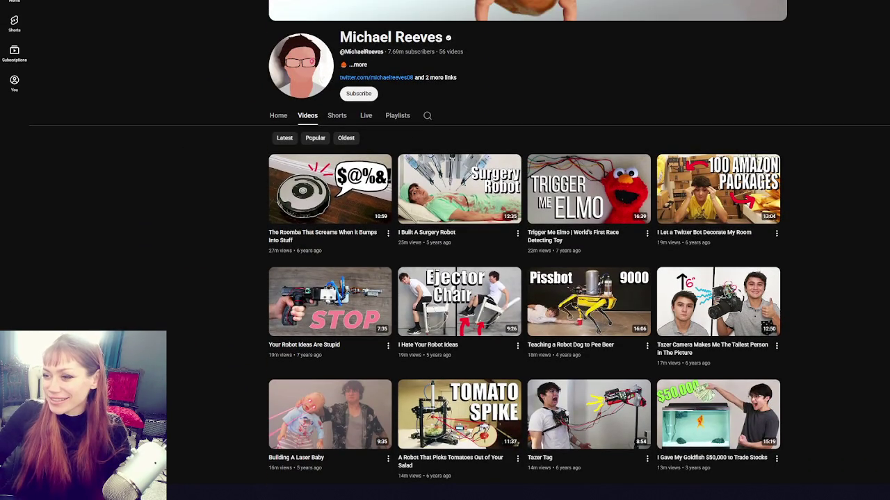
pyautogui.scroll(-2, 460, 243)
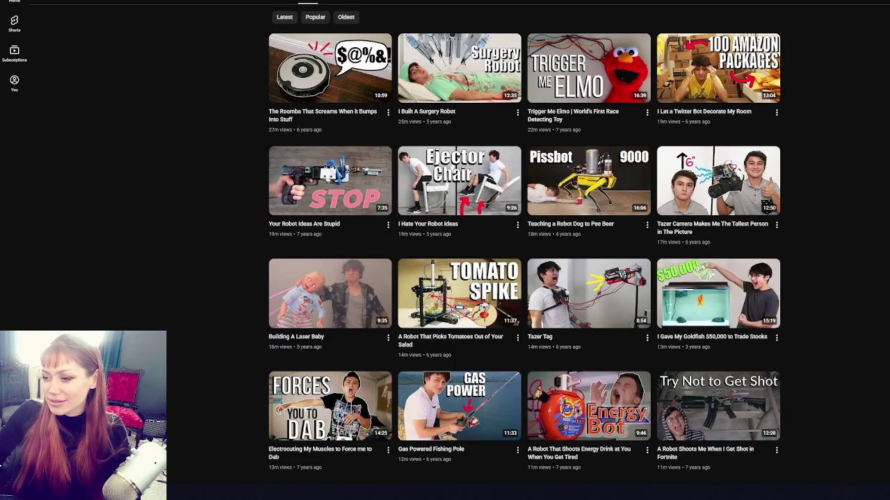
pyautogui.scroll(-1, 460, 243)
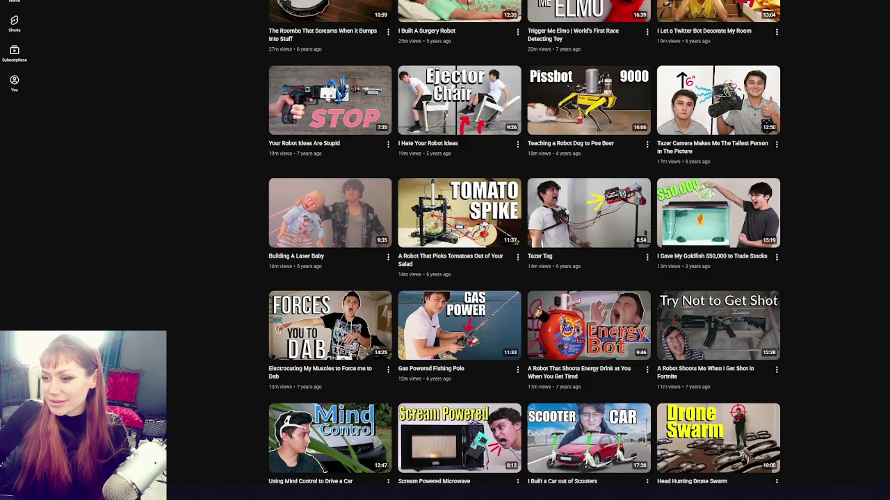
pyautogui.scroll(-2, 525, 242)
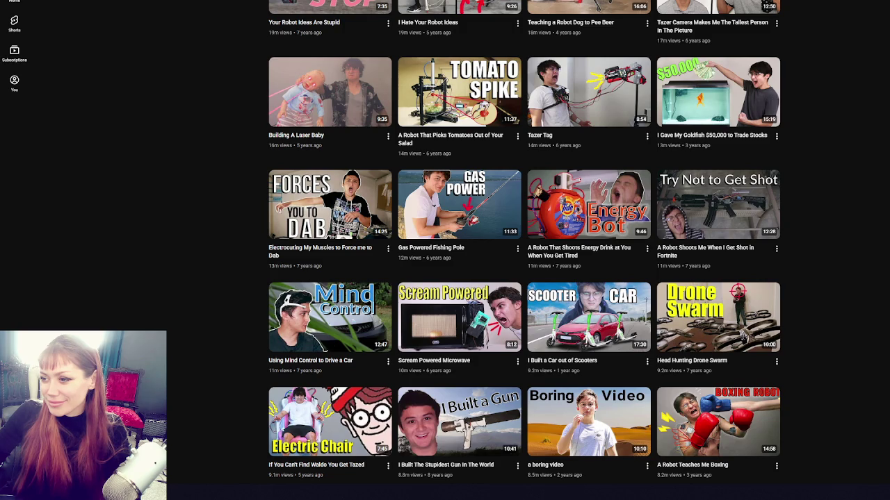
pyautogui.scroll(-3, 524, 243)
pyautogui.scroll(-2, 524, 242)
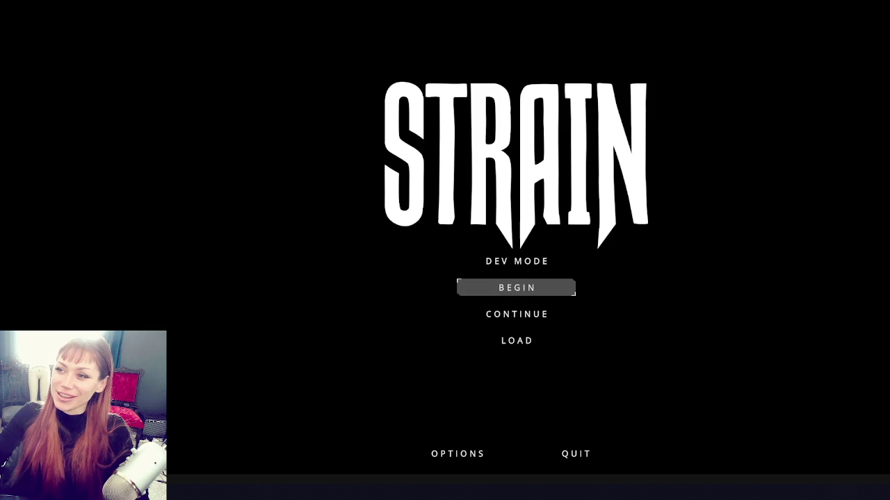
# Start a new game, walk to the rock, and grab the stone, a paper card and the kettle.
pyautogui.click(519, 274)
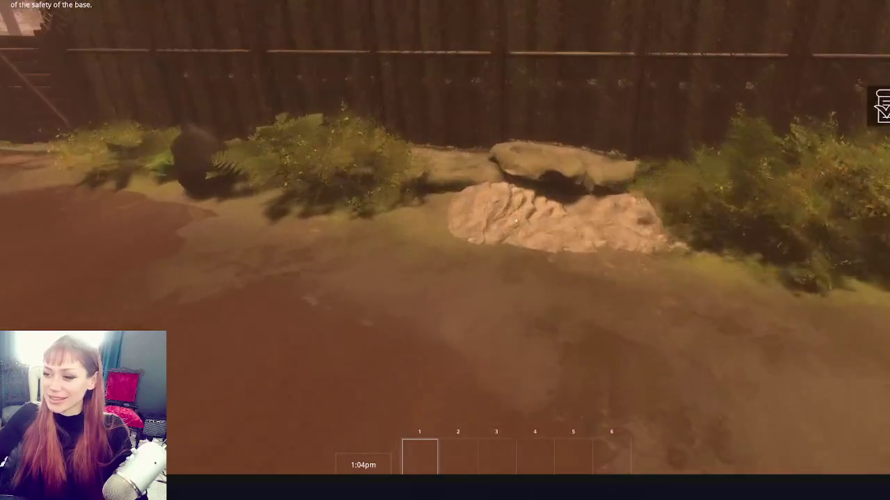
pyautogui.press('w')
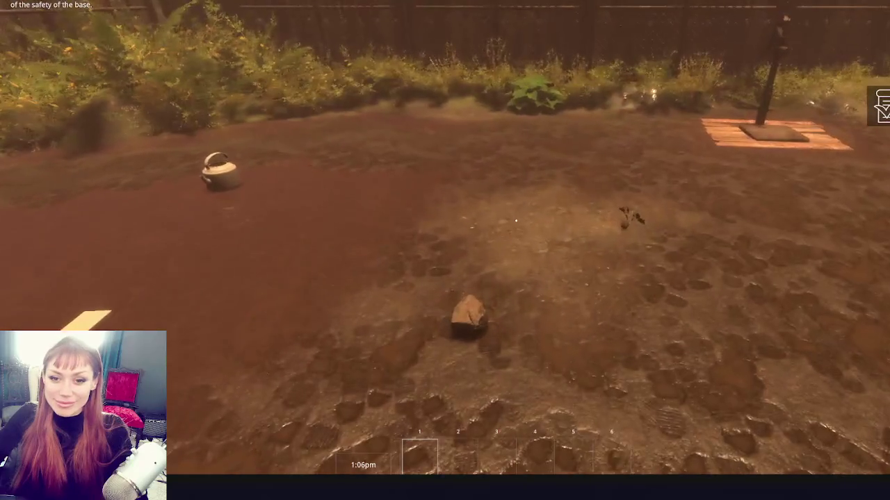
pyautogui.press('w')
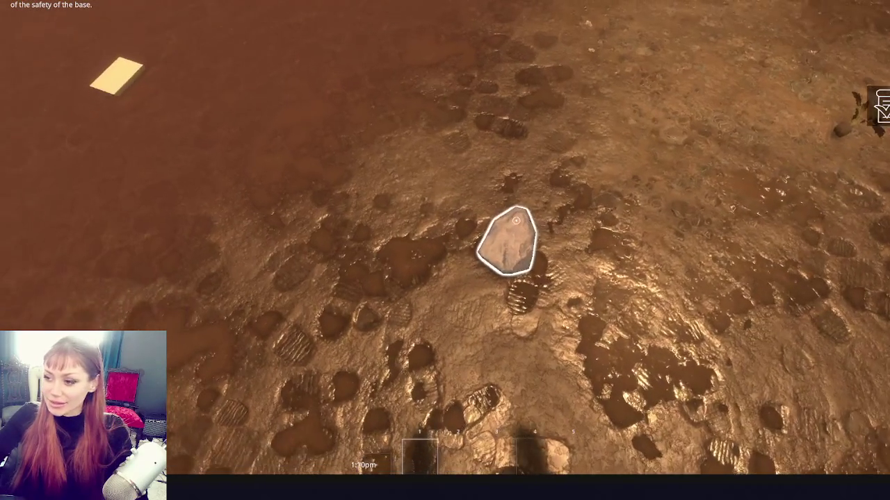
pyautogui.click(515, 221)
pyautogui.click(516, 220)
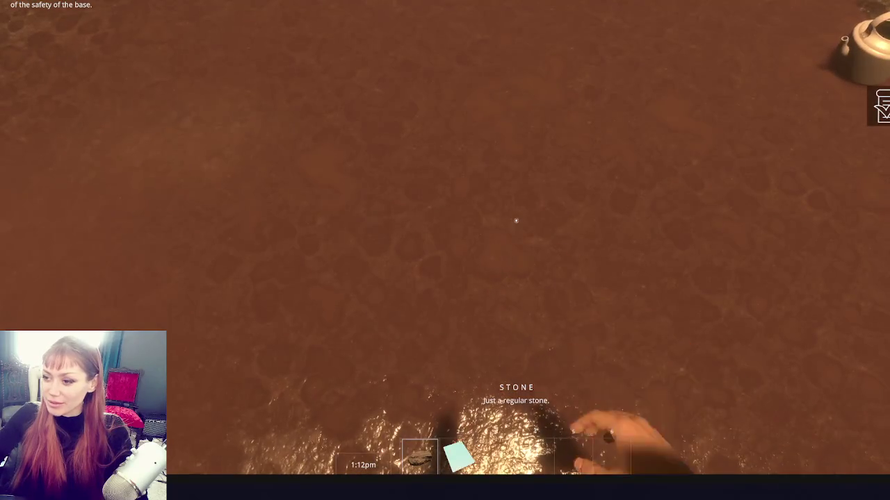
pyautogui.click(515, 220)
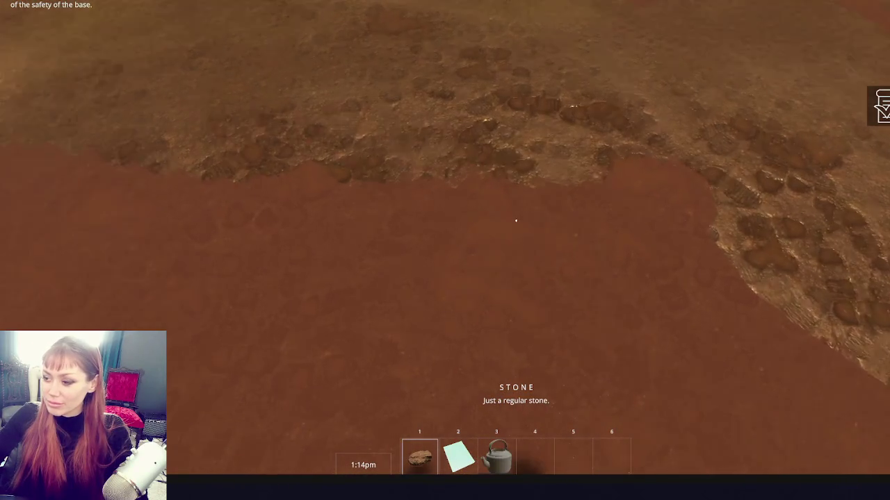
# Grab the wooden block, second paper card and newspaper, then open the pause menu.
pyautogui.press('w')
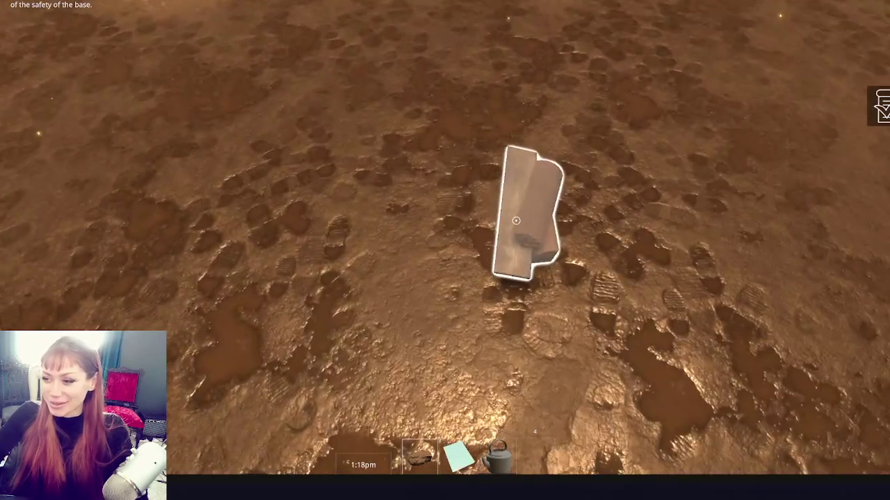
pyautogui.click(516, 220)
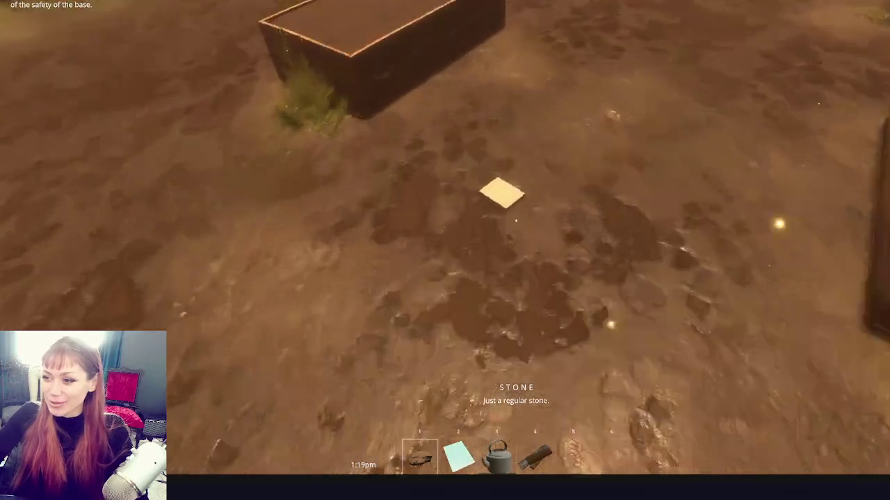
pyautogui.click(516, 220)
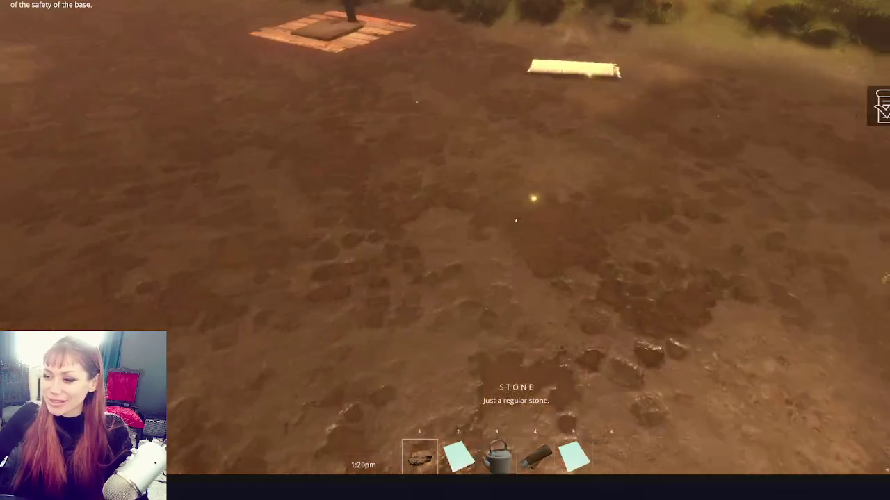
pyautogui.press('w')
pyautogui.click(515, 221)
pyautogui.press('Escape')
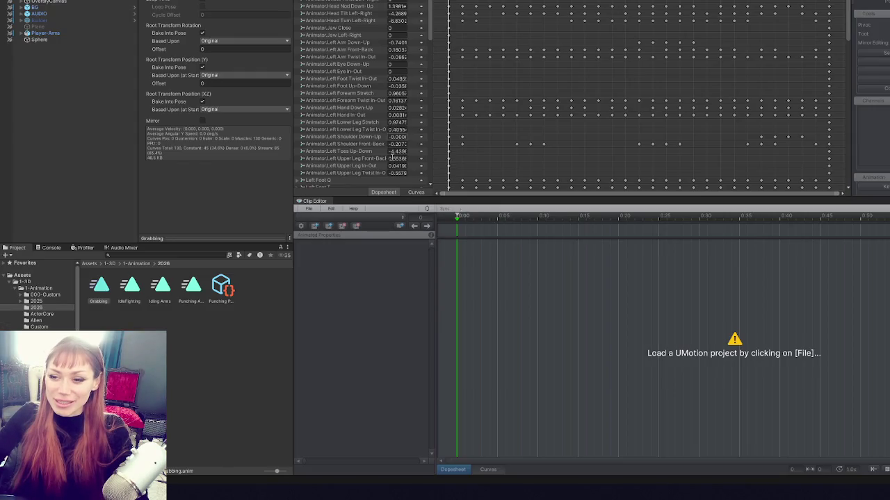
# Reopen the recent Punching-Player Arms project in the UMotion Clip Editor.
pyautogui.click(308, 208)
pyautogui.moveTo(358, 246)
pyautogui.click(459, 246)
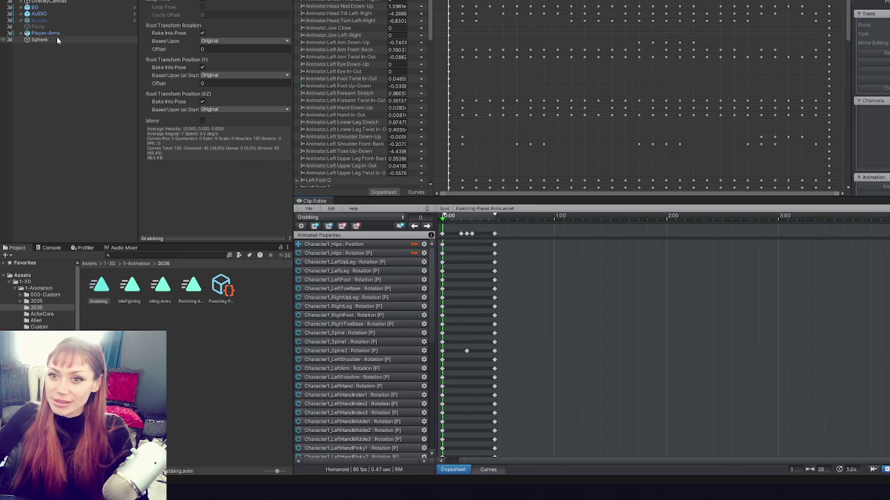
# Select all Grabbing keys and stretch them to end at frame 40 (0.67 s).
pyautogui.moveTo(517, 230); pyautogui.dragTo(431, 239)
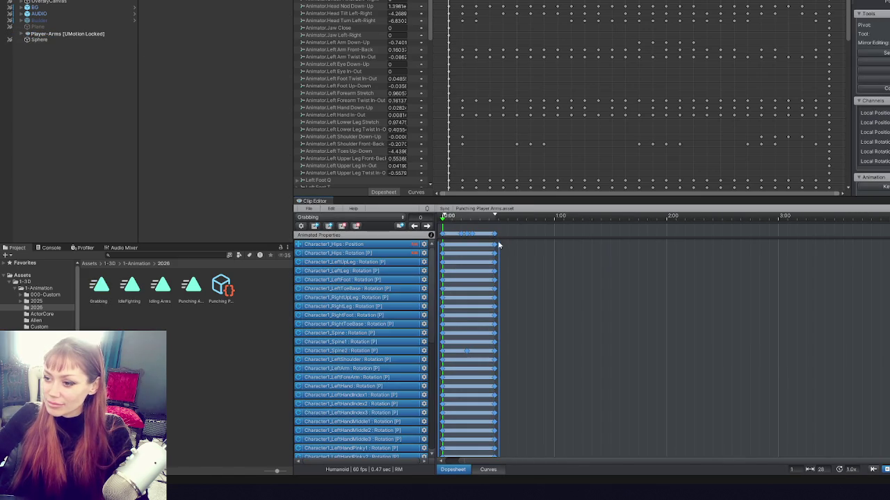
pyautogui.moveTo(499, 254); pyautogui.dragTo(521, 255)
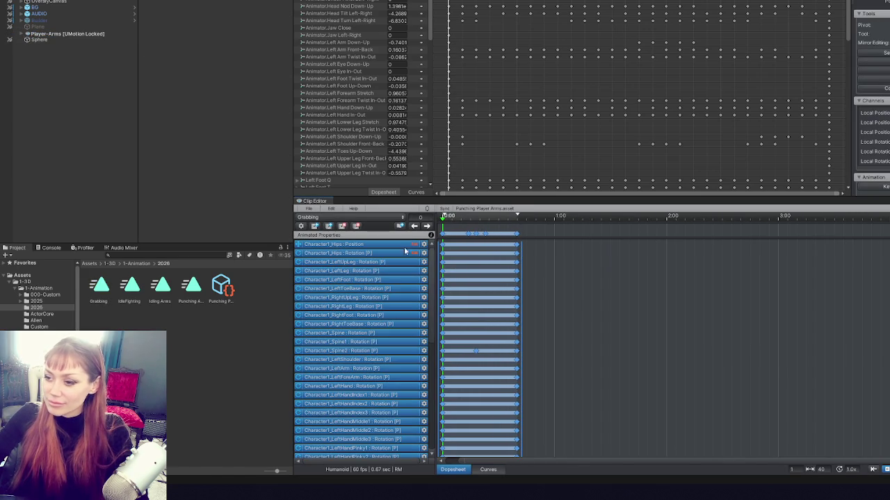
pyautogui.click(127, 298)
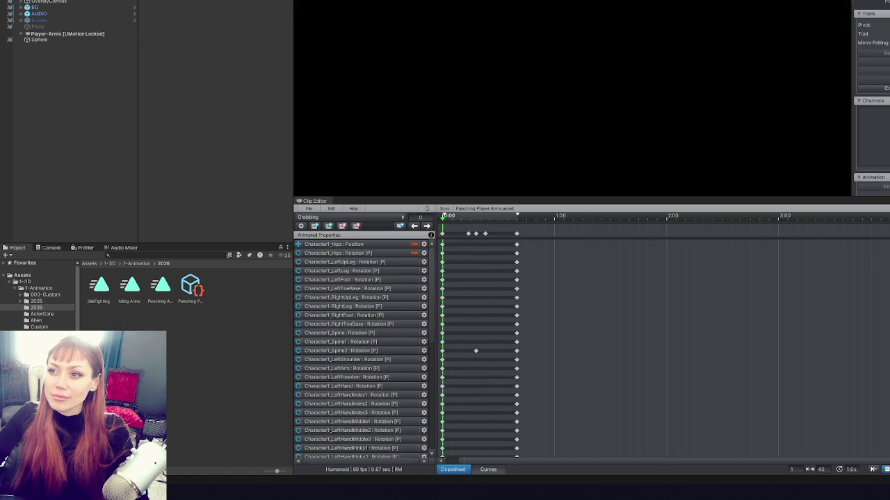
# Export the current Grabbing clip as an animation file and dismiss the export log.
pyautogui.click(635, 159)
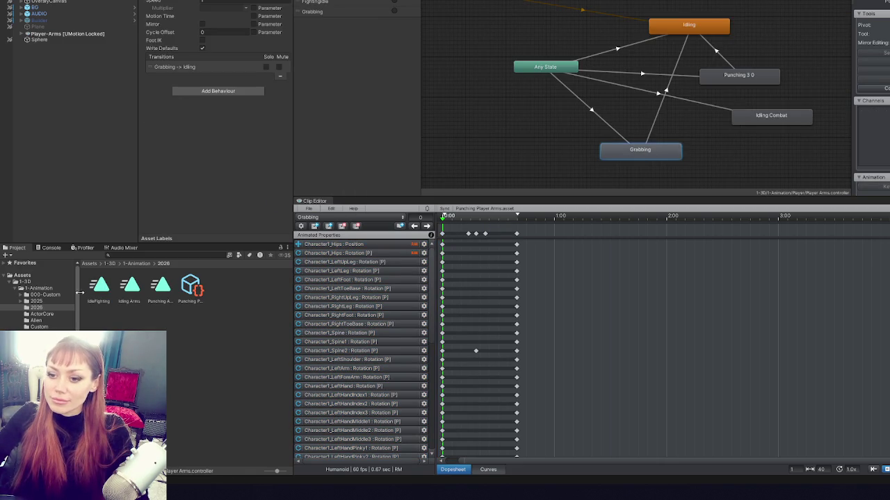
pyautogui.click(309, 208)
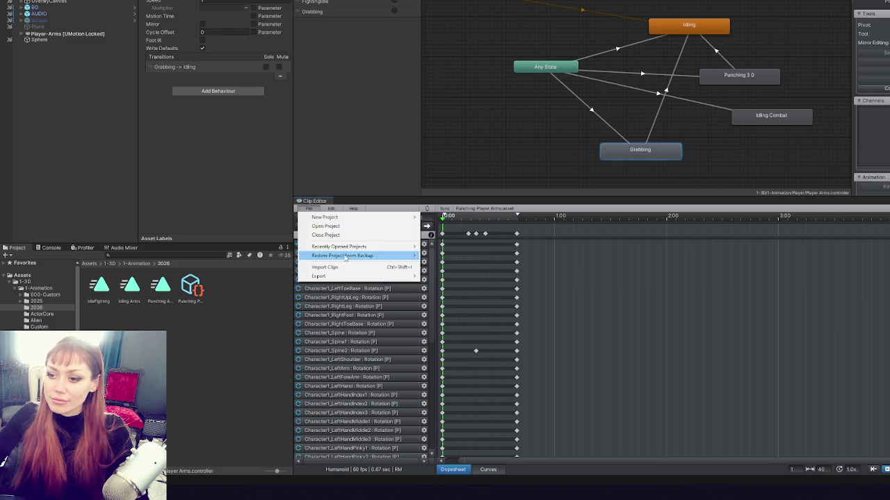
pyautogui.moveTo(389, 272)
pyautogui.click(445, 276)
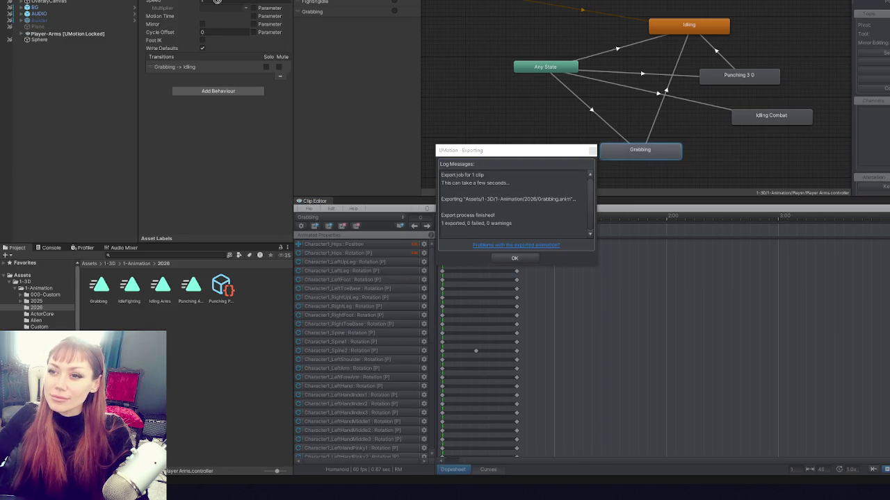
pyautogui.click(514, 258)
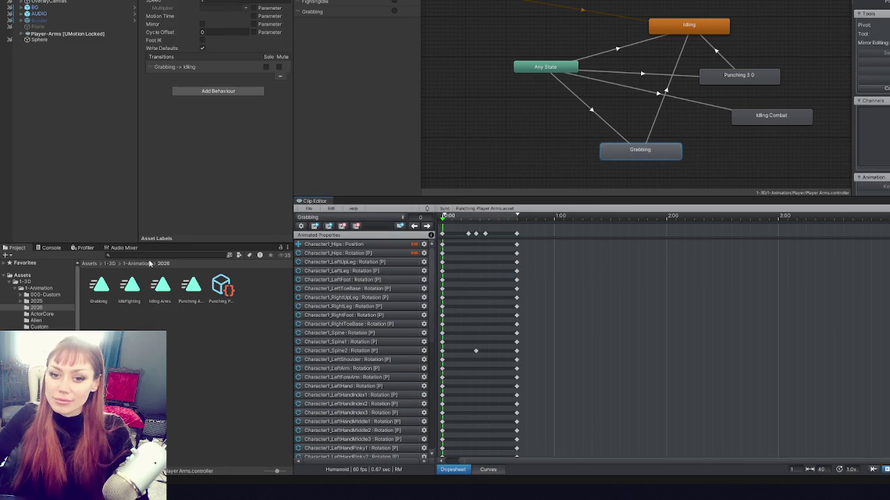
# On Grabbing.anim, enable Bake Into Pose for root rotation, Y and XZ position.
pyautogui.click(106, 293)
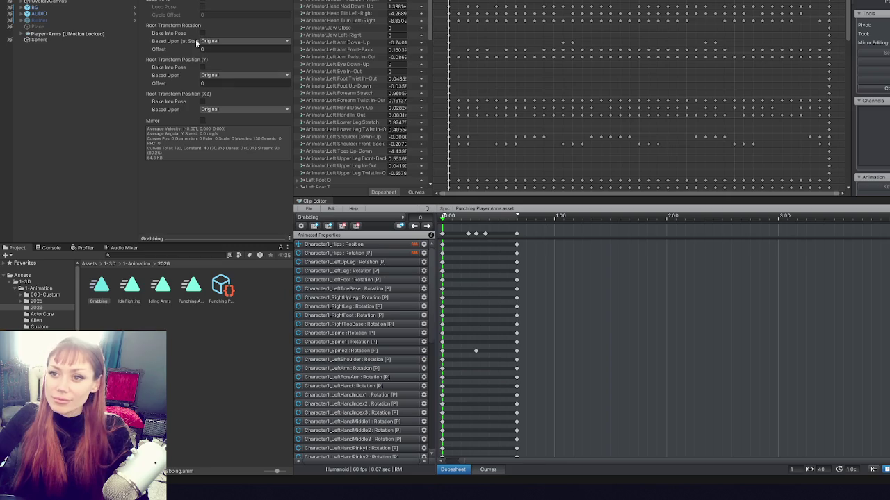
pyautogui.click(230, 75)
pyautogui.click(229, 78)
pyautogui.click(202, 101)
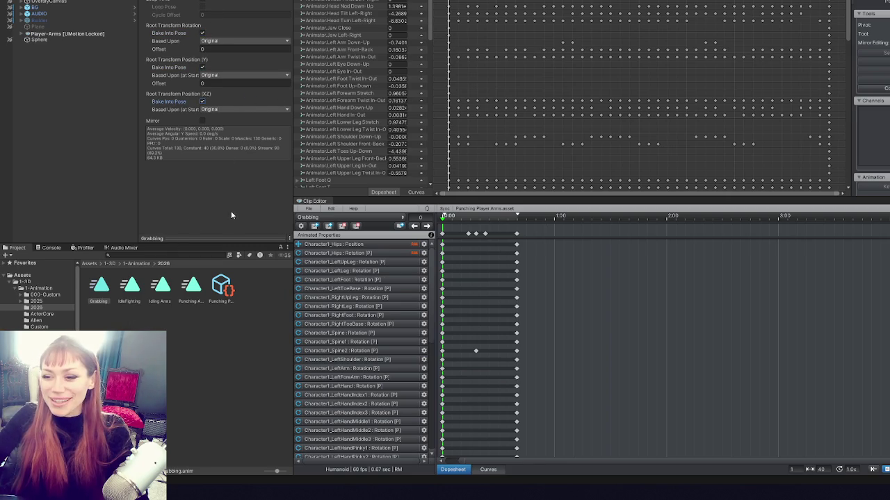
pyautogui.moveTo(138, 200); pyautogui.dragTo(131, 200)
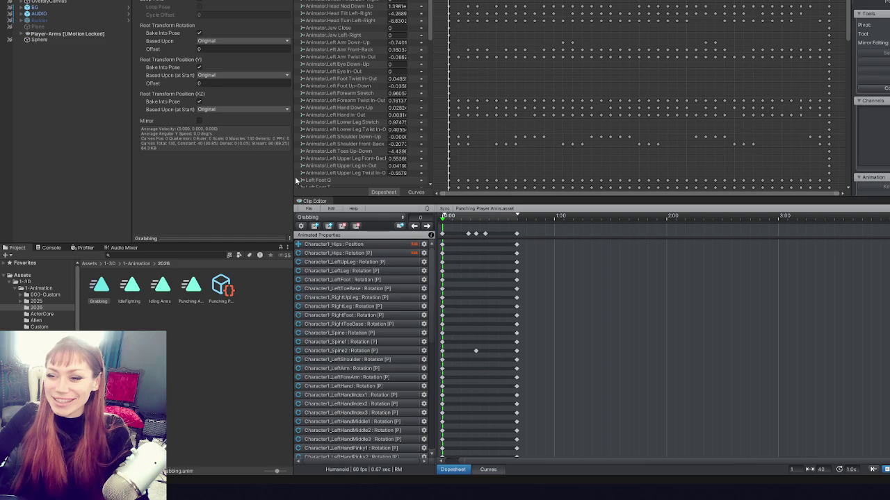
pyautogui.moveTo(294, 179); pyautogui.dragTo(257, 178)
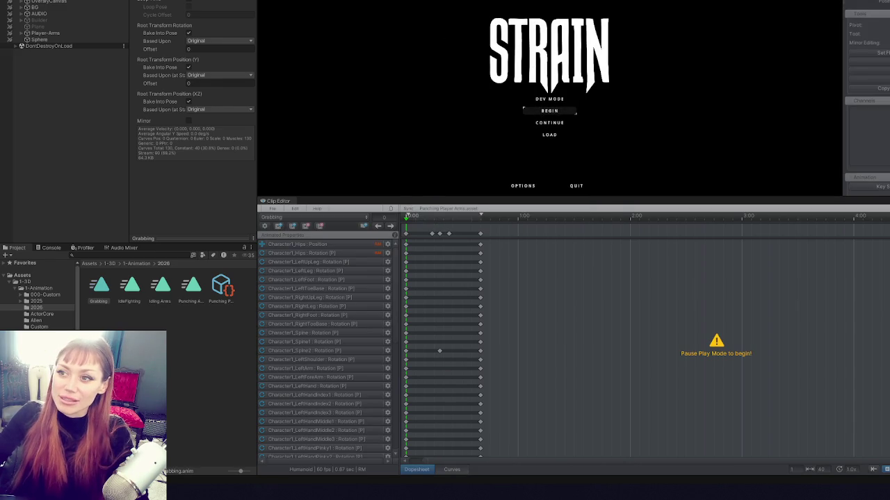
# Maximize the Game view, start DEV MODE, and pick up the note, kettle and plant.
pyautogui.hotkey('shift', 'space')
pyautogui.click(521, 262)
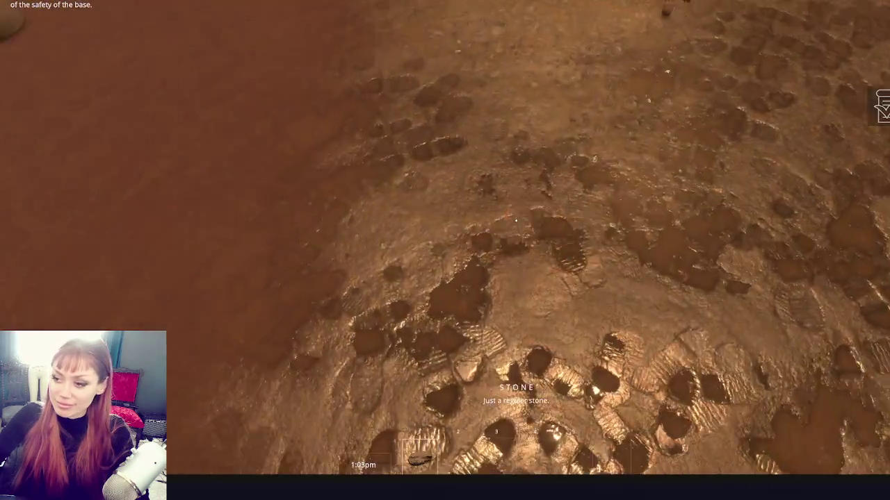
pyautogui.click(516, 221)
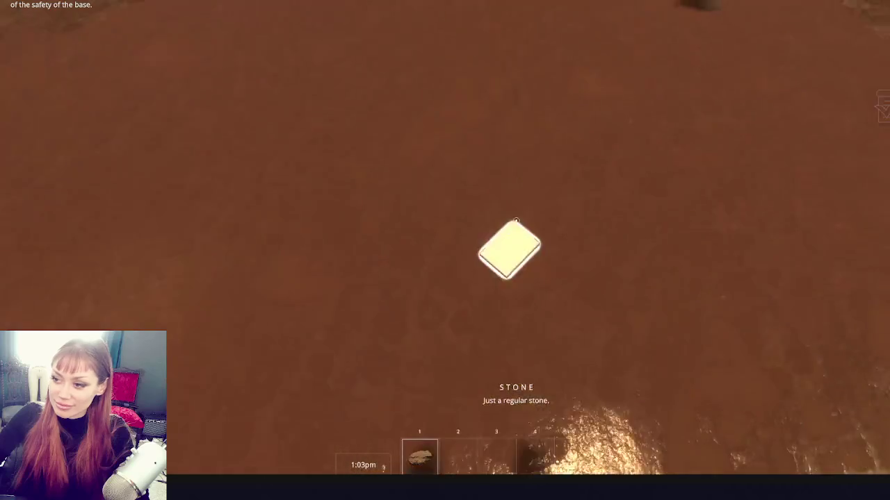
pyautogui.click(515, 221)
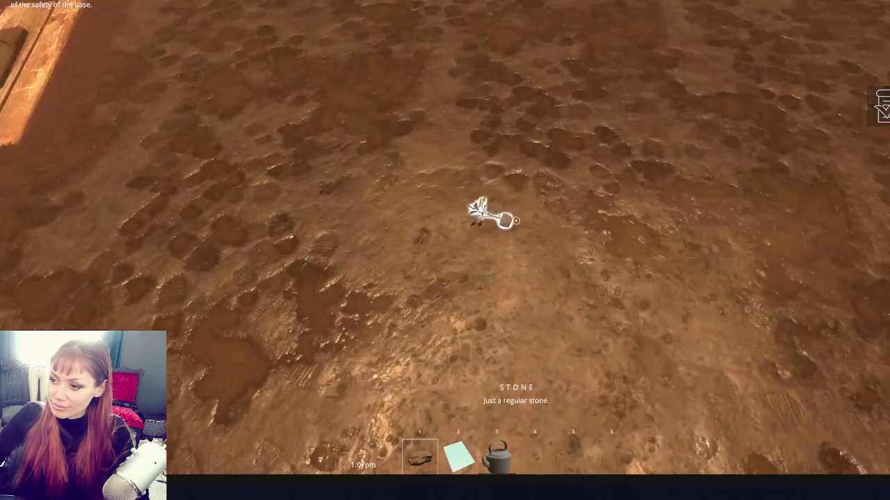
pyautogui.click(515, 221)
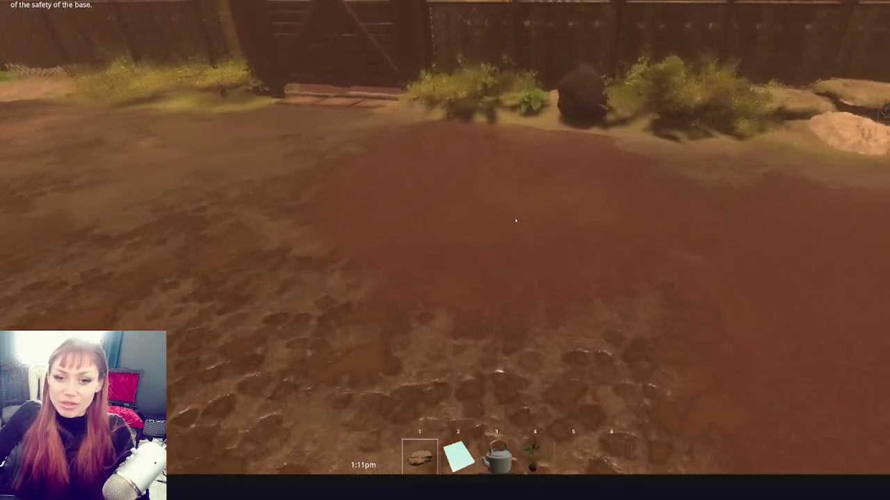
pyautogui.click(516, 221)
# Walk to the rock and pick up the stone and the sprout near the note.
pyautogui.press('4')
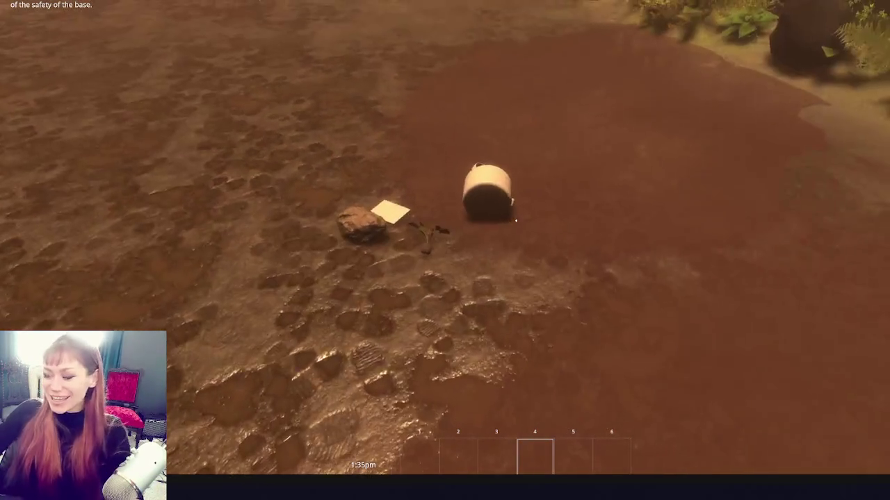
pyautogui.press('w')
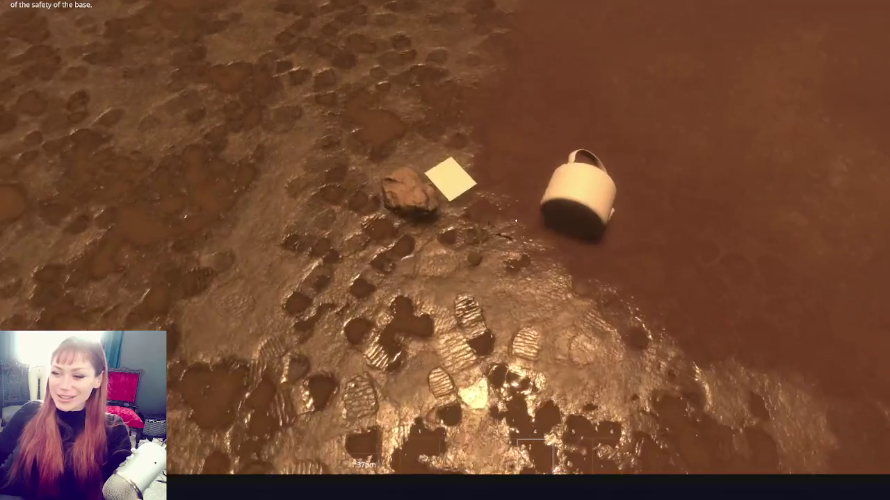
pyautogui.press('e')
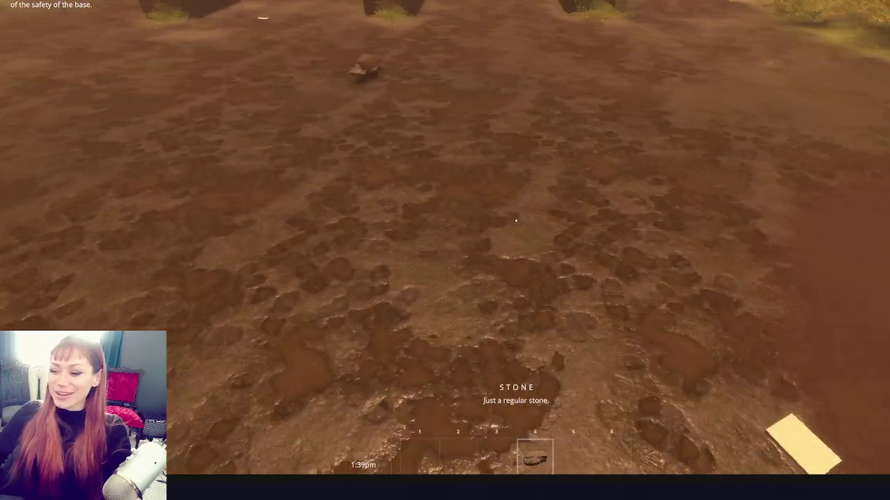
pyautogui.press('w')
pyautogui.press('e')
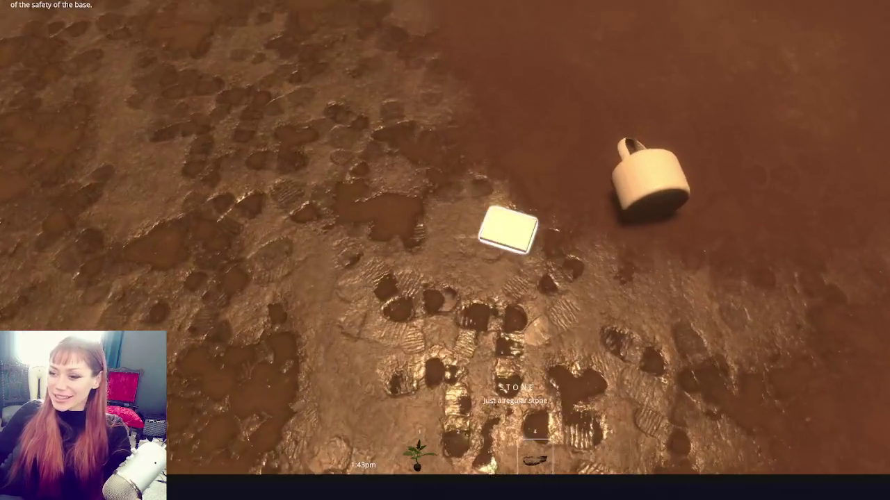
# Grab the note and mug, then walk along the fence and harvest the leafy plant's berries.
pyautogui.press('e')
pyautogui.press('e')
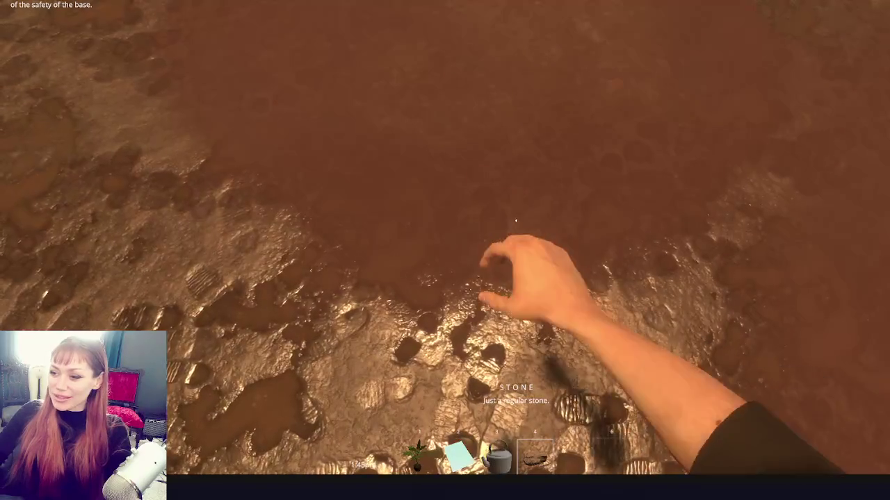
pyautogui.press('w')
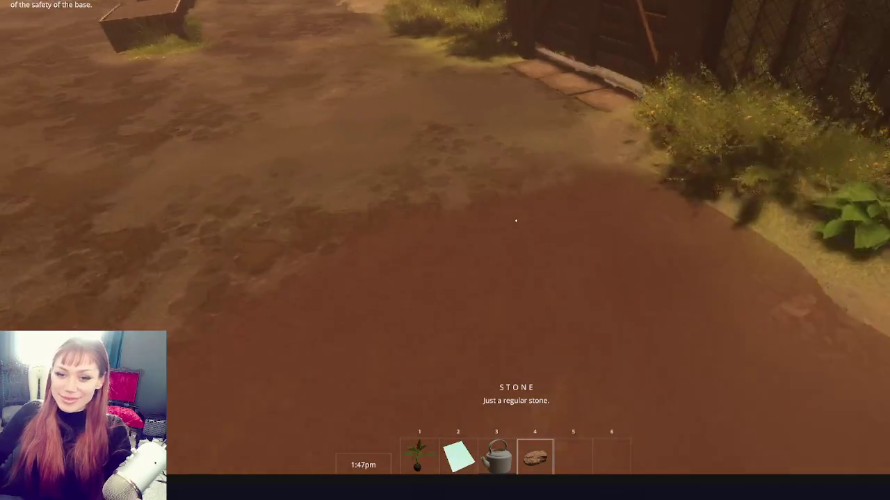
pyautogui.press('w')
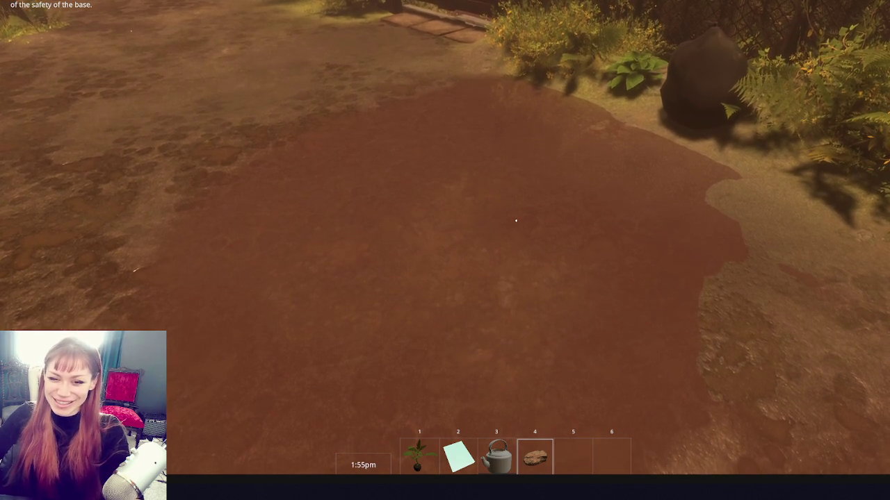
pyautogui.press('w')
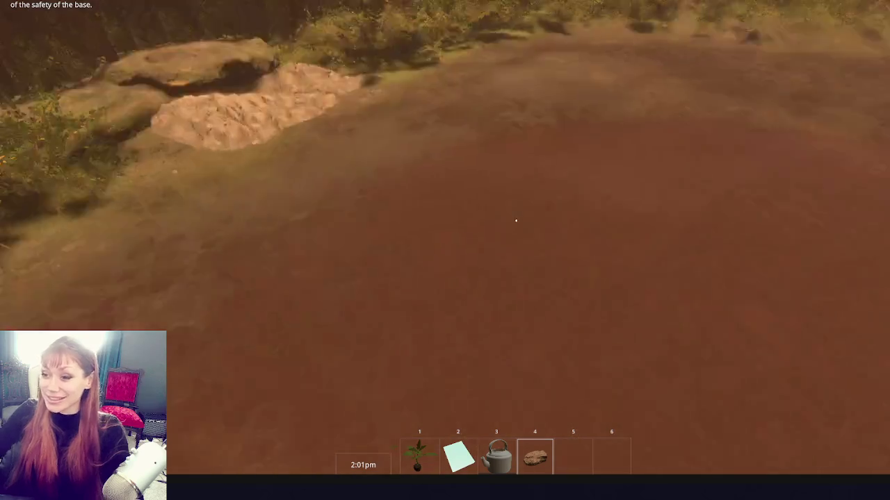
pyautogui.press('w')
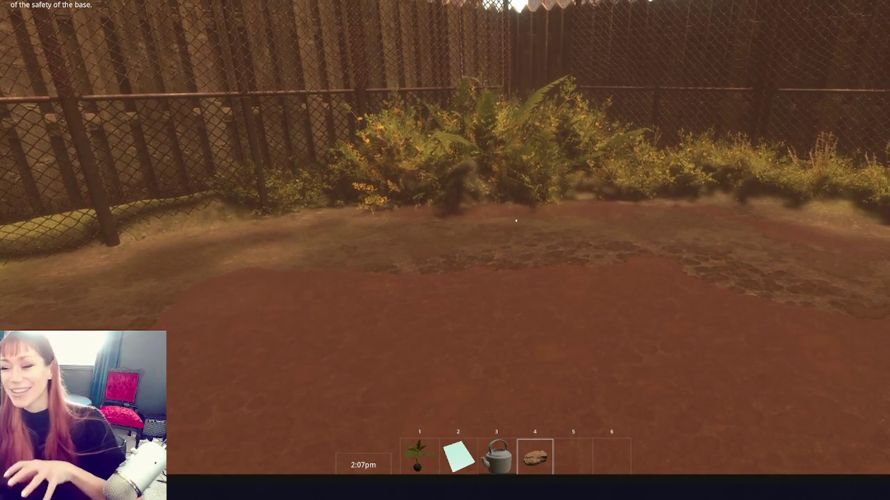
pyautogui.press('w')
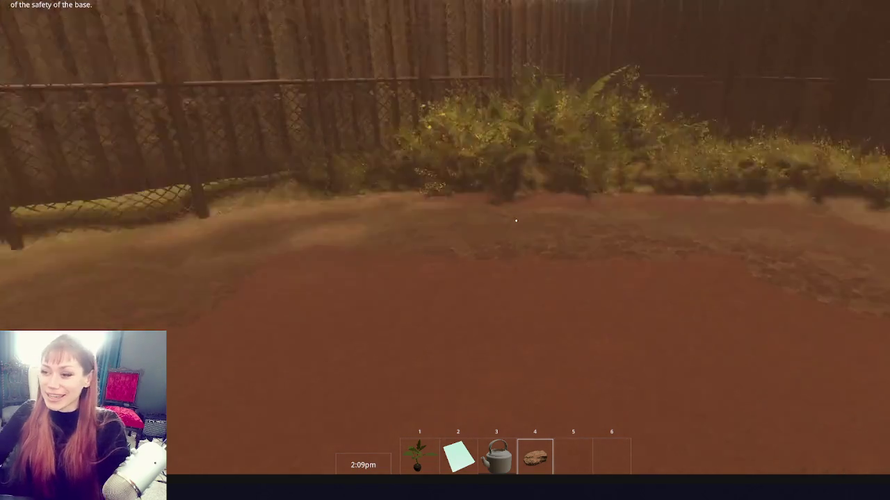
pyautogui.press('w')
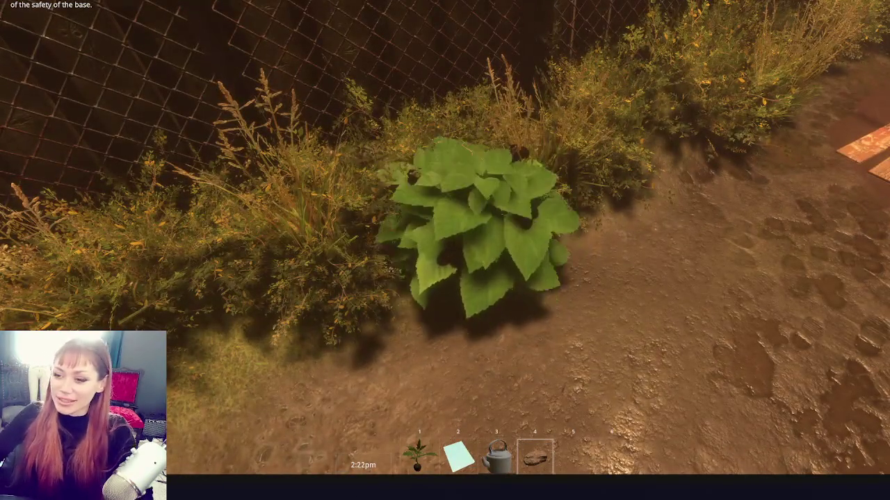
pyautogui.click(516, 220)
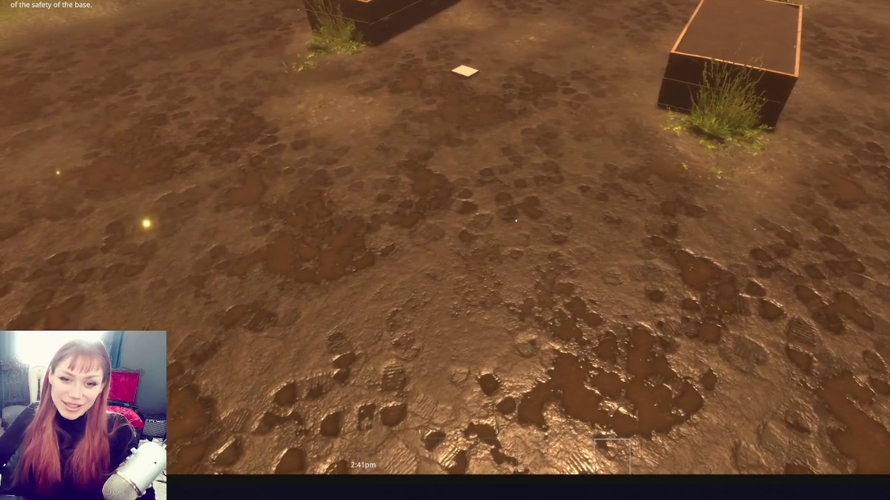
# Walk to the mug and grab the sapling and booklet beside it.
pyautogui.press('w')
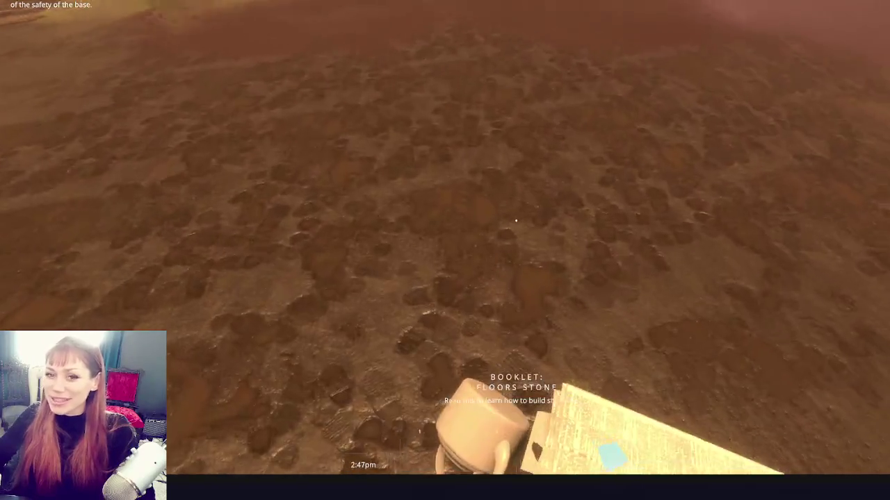
pyautogui.press('s')
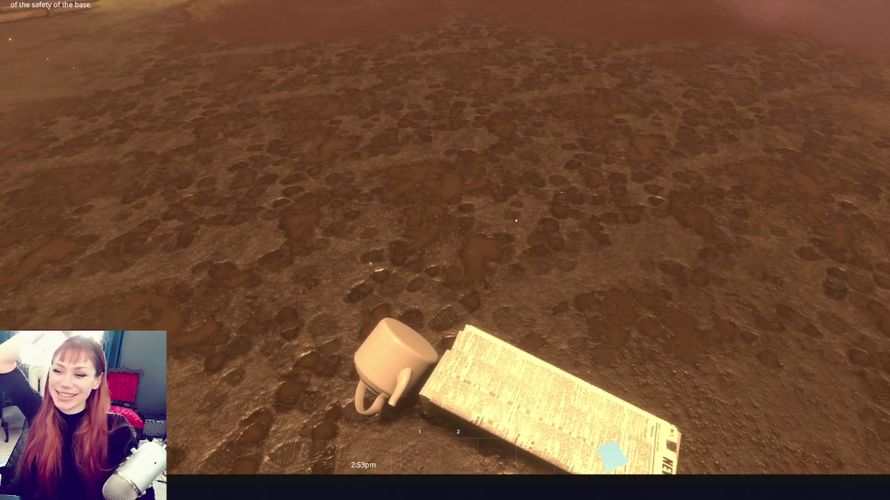
pyautogui.scroll(-1, 516, 221)
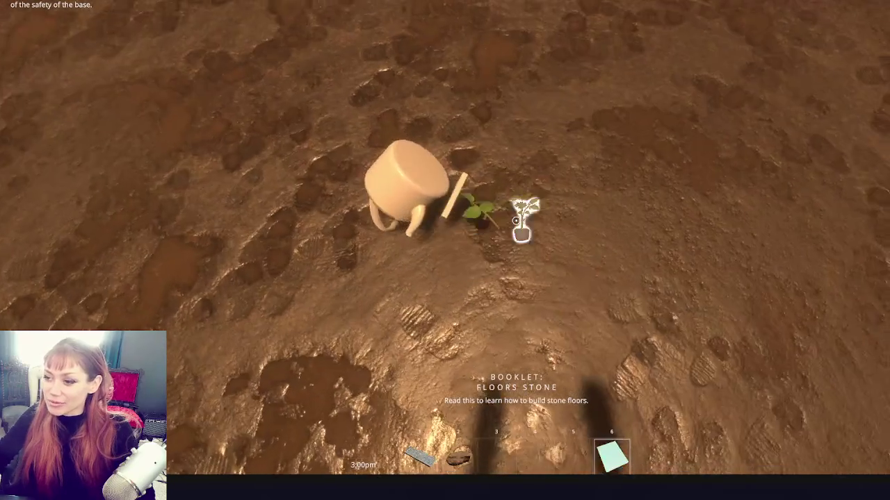
pyautogui.click(516, 221)
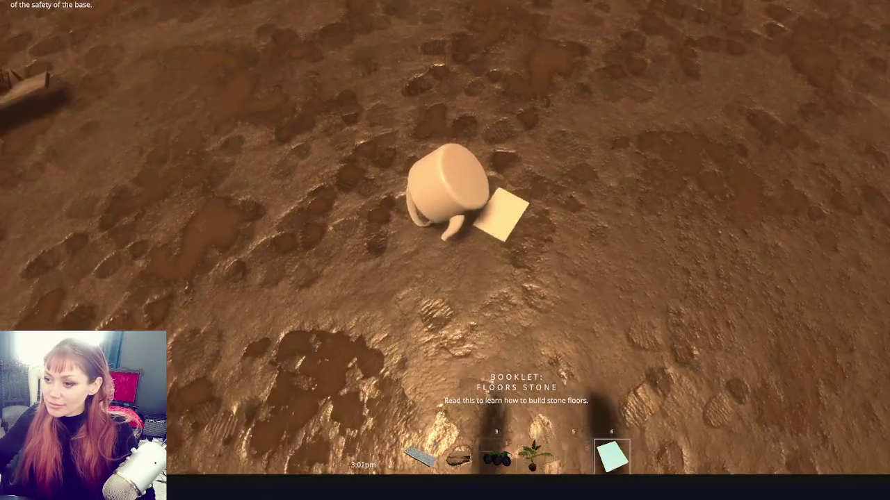
pyautogui.click(516, 221)
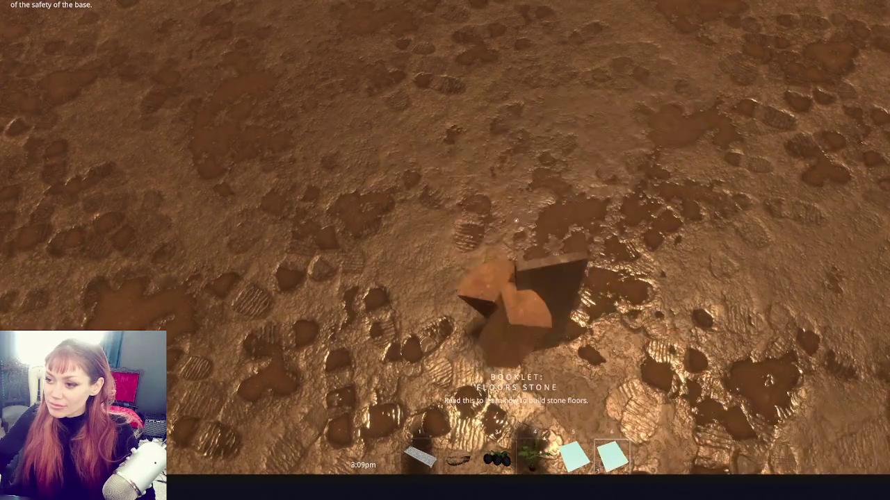
# Place the held slab on the ground and collect the newspaper into the inventory.
pyautogui.press('5')
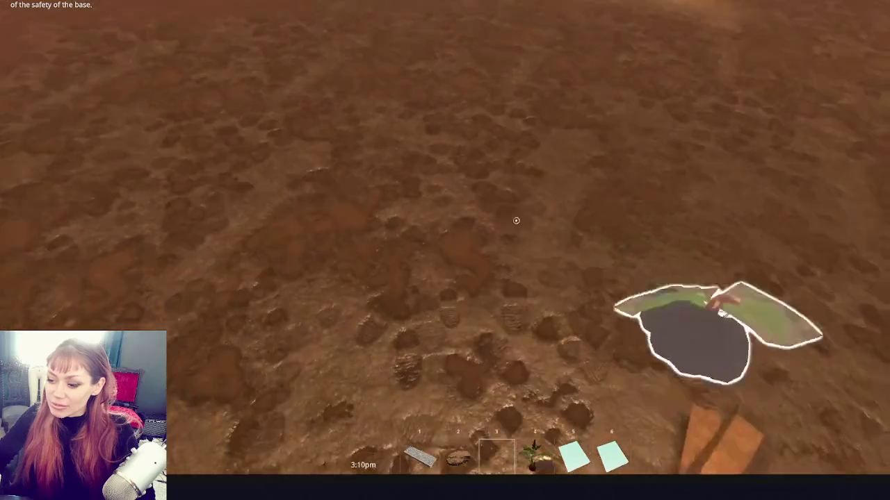
pyautogui.press('1')
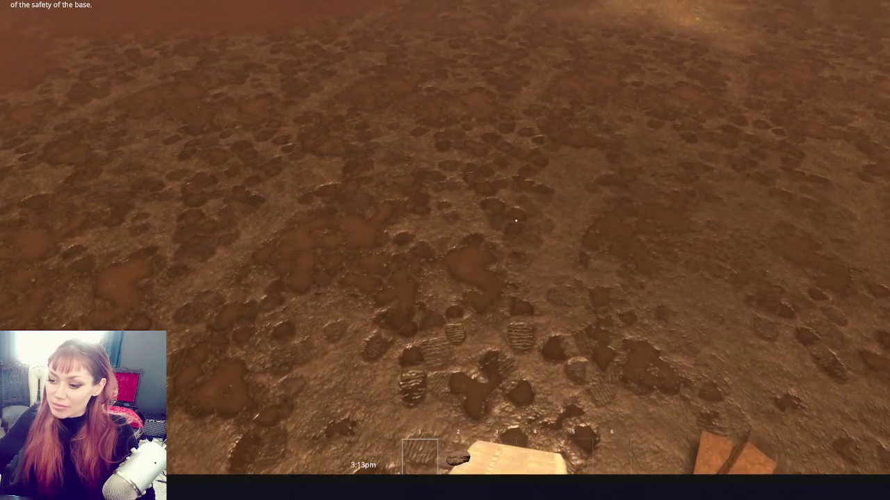
pyautogui.click(515, 221)
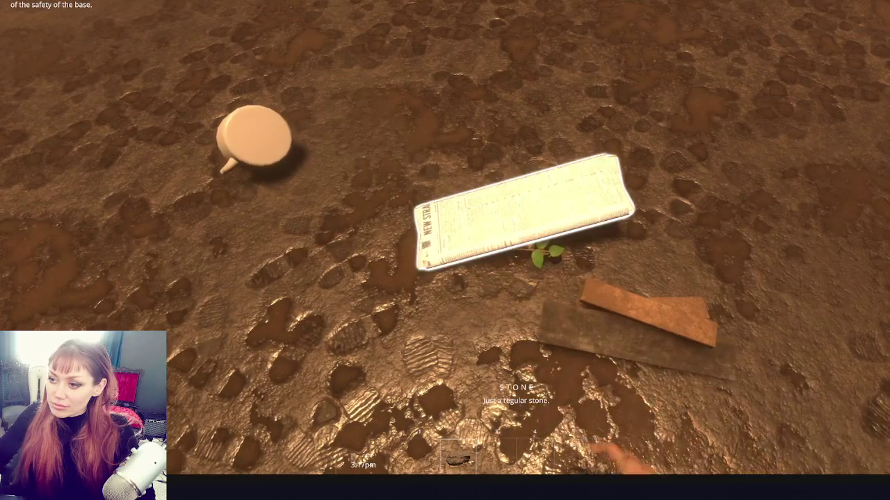
pyautogui.click(445, 251)
pyautogui.click(516, 220)
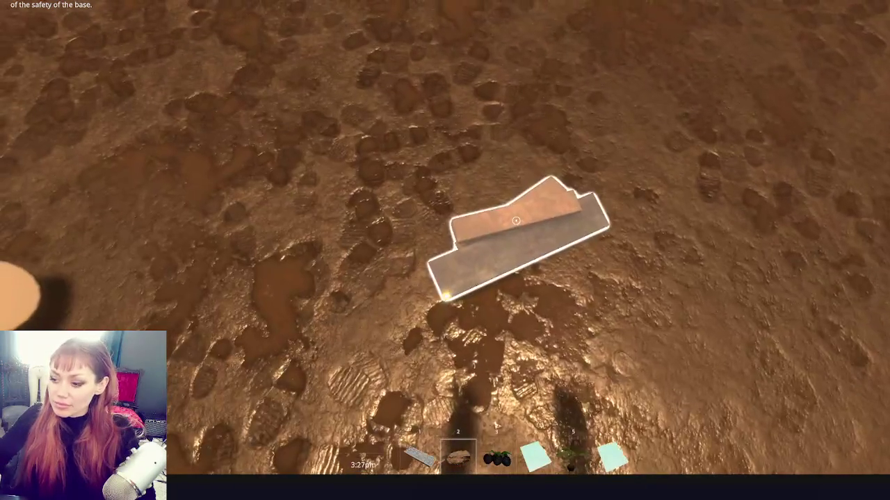
# Switch the hotbar to the stone and set it down beside the planks.
pyautogui.press('3')
pyautogui.press('5')
pyautogui.press('4')
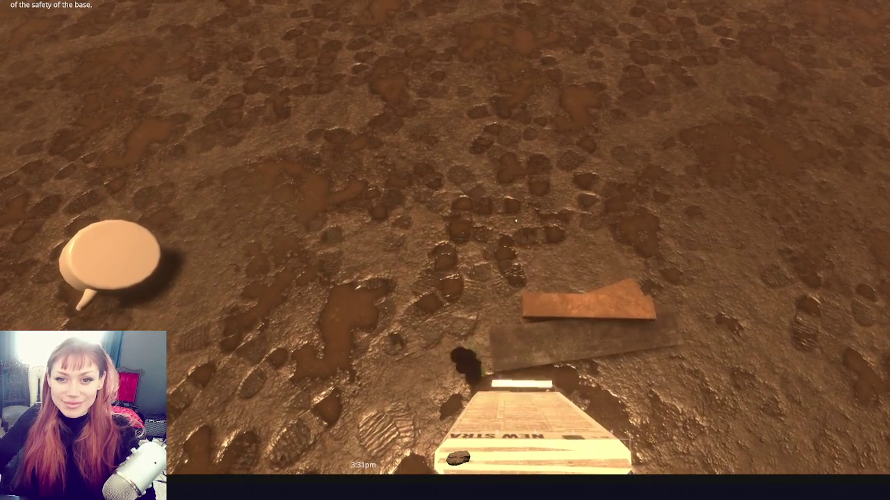
pyautogui.click(515, 221)
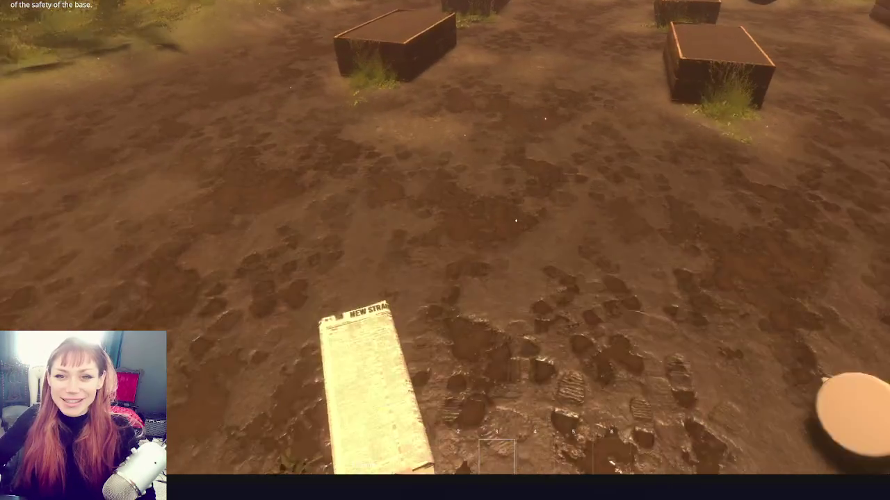
# Drop the newspaper on the stone, then pause and resume the game with Esc.
pyautogui.click(516, 221)
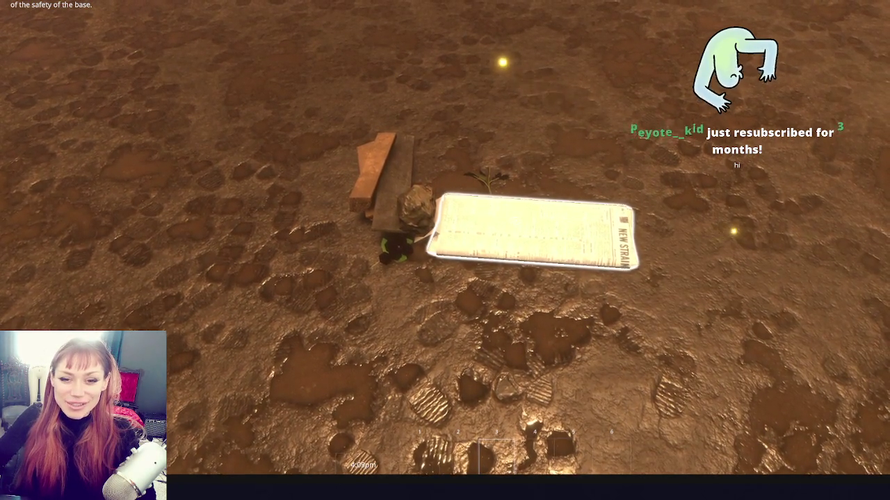
pyautogui.press('Escape')
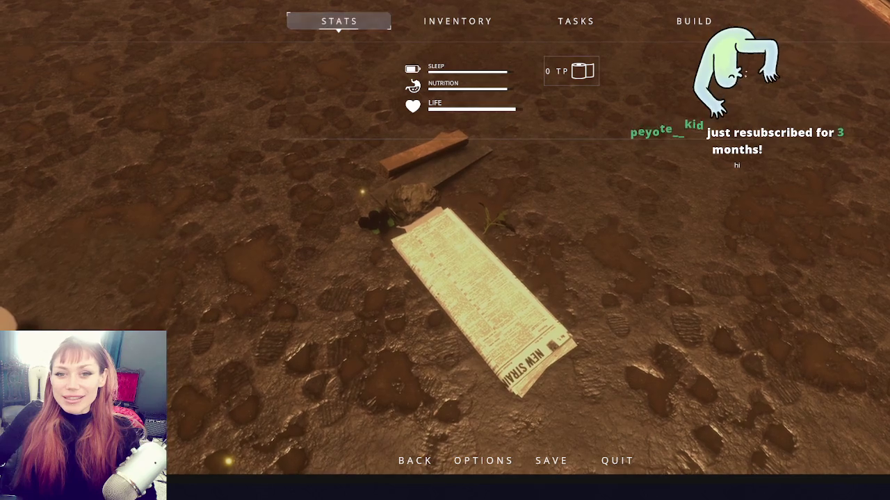
pyautogui.press('Escape')
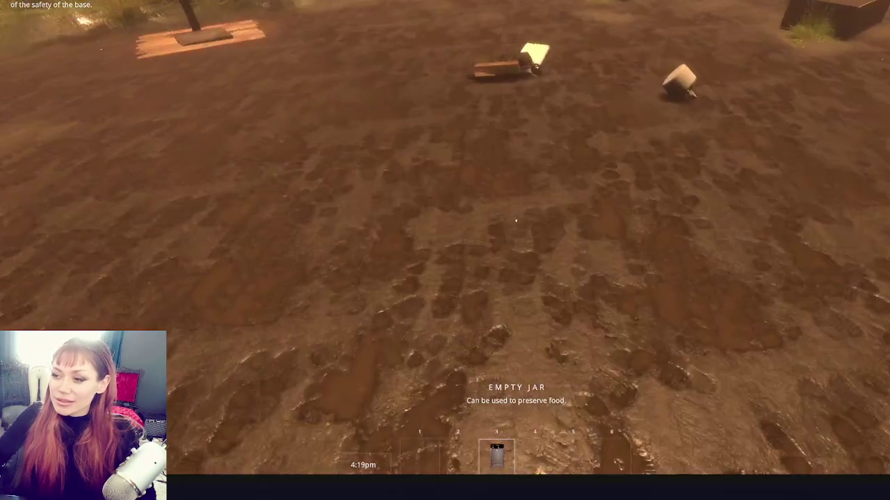
# Walk to the plank and jar, place the newspaper, pick up the stone, then pause.
pyautogui.press('w')
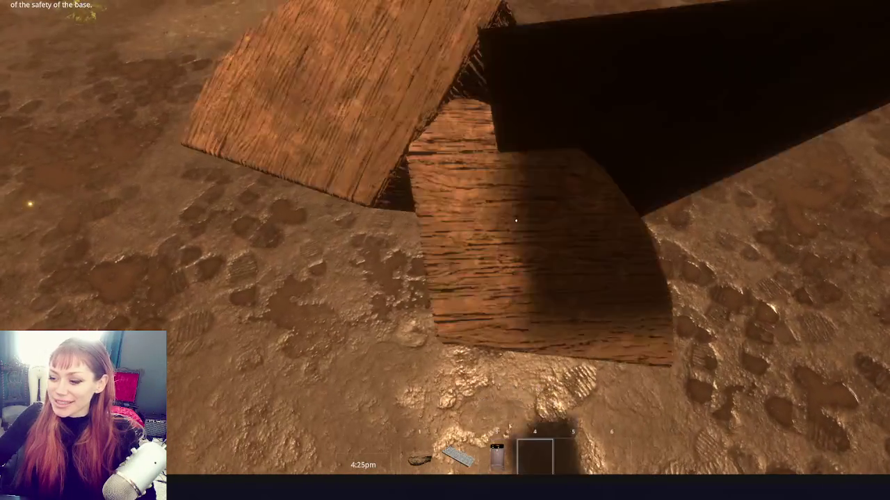
pyautogui.press('1')
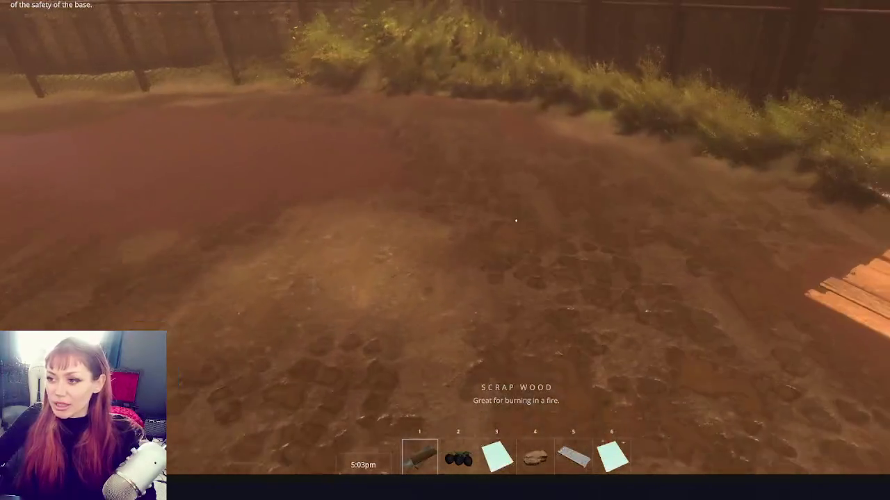
pyautogui.moveTo(516, 221)
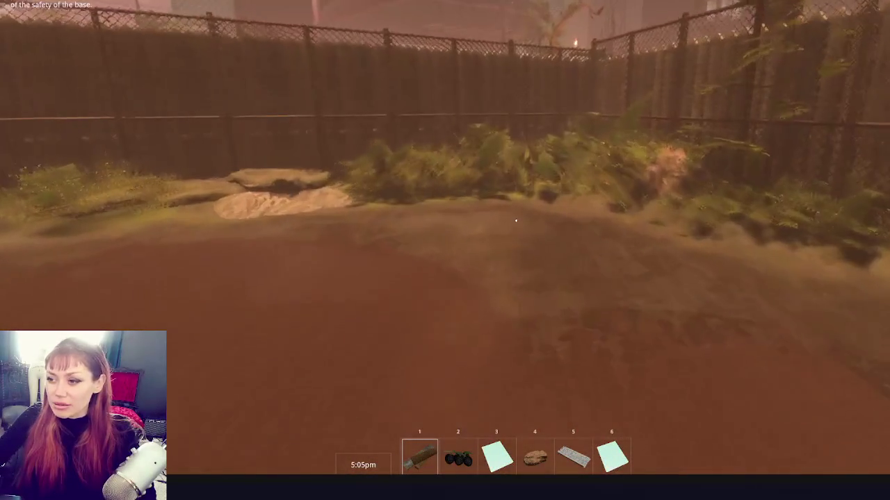
pyautogui.scroll(-3, 516, 221)
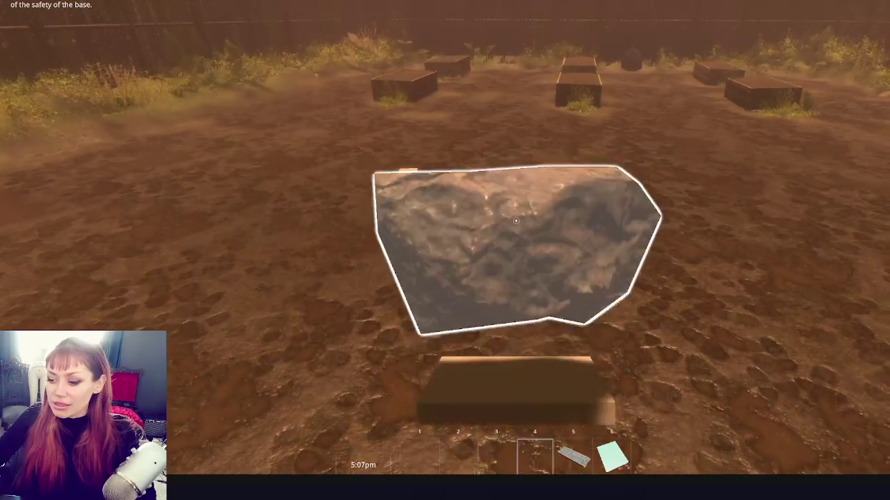
pyautogui.scroll(-2, 516, 221)
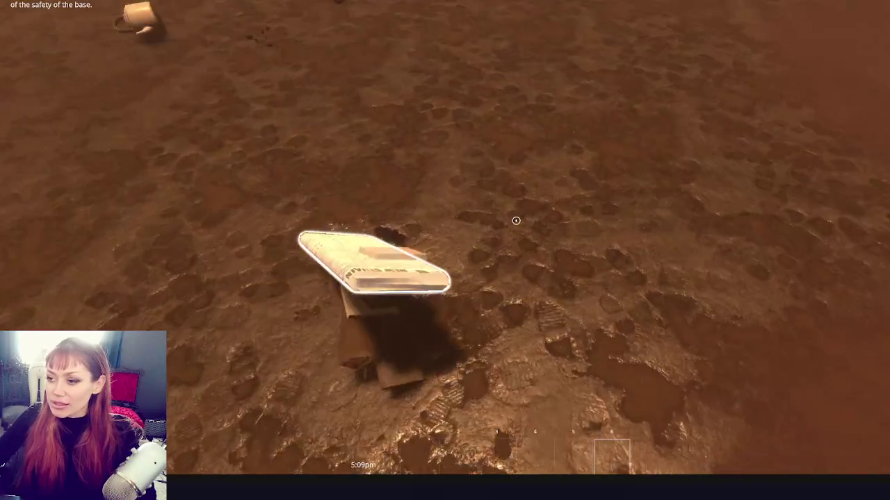
pyautogui.click(515, 221)
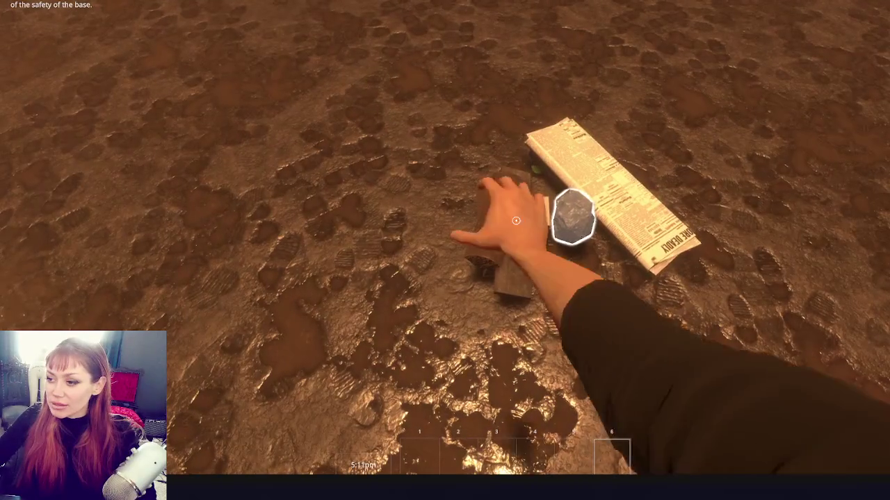
pyautogui.click(516, 221)
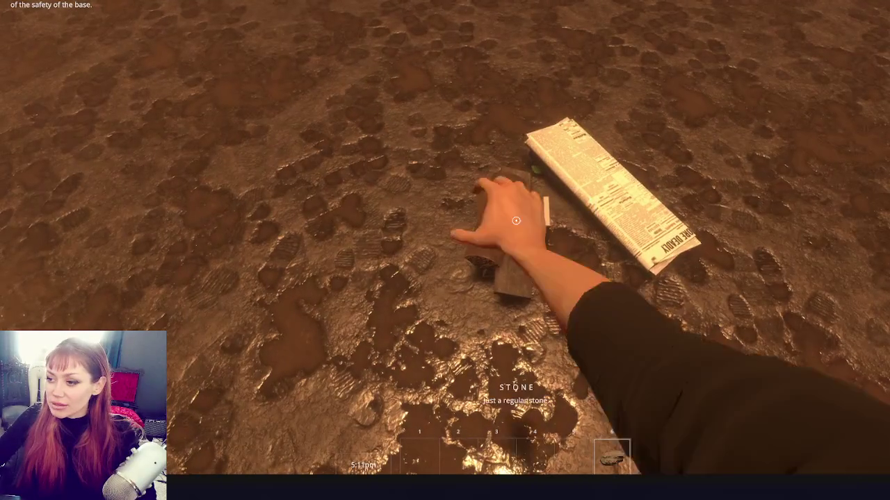
pyautogui.press('Escape')
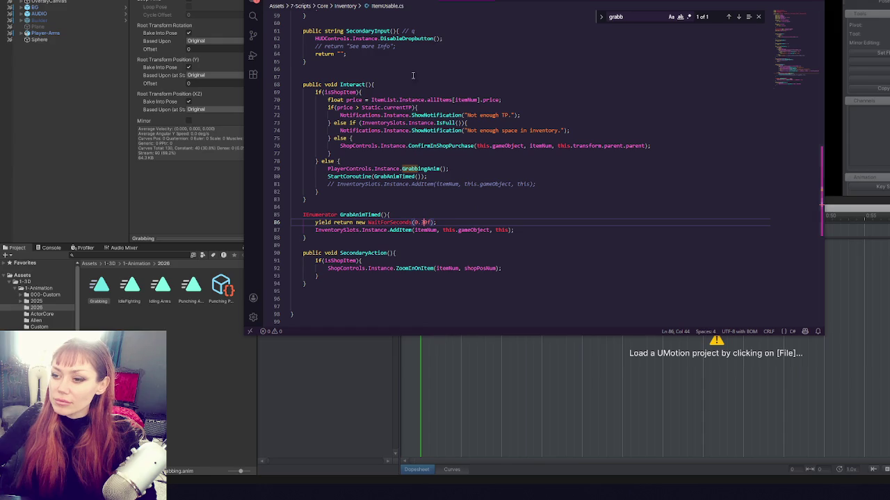
pyautogui.write('0')
# Click lines 86 and 78 of GrabAnimTimed in ItemUsable.cs, then Ctrl+Tab to Raycast.cs.
pyautogui.click(480, 222)
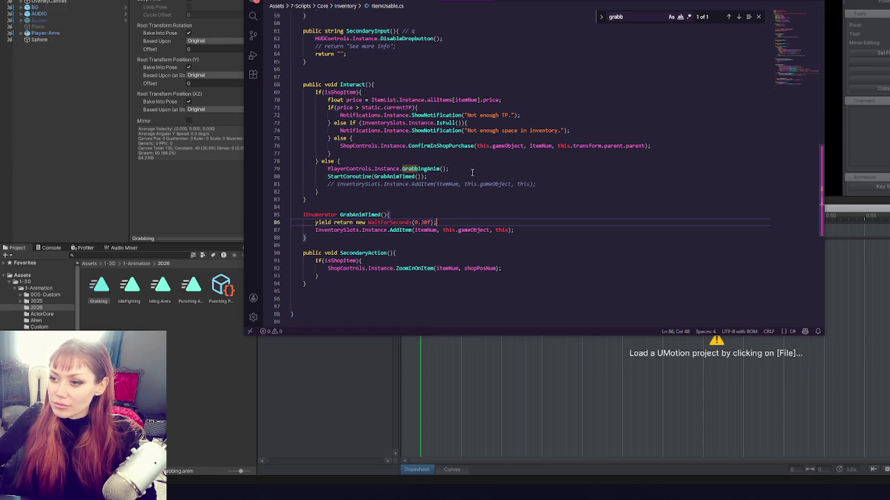
pyautogui.click(468, 162)
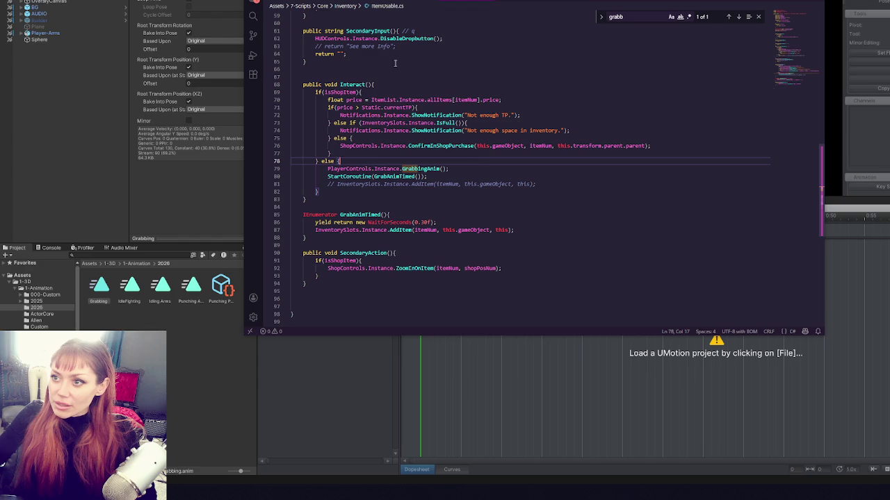
pyautogui.hotkey('ctrl', 'Tab')
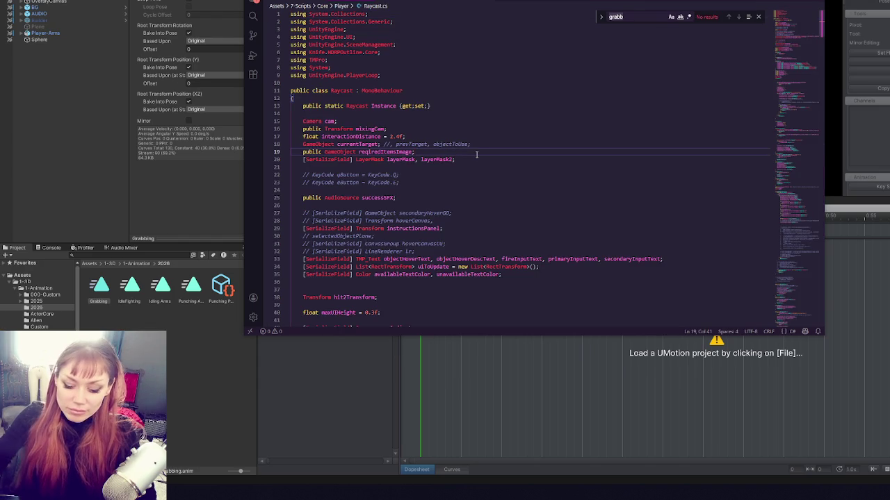
# Search Raycast.cs for 'outline', step to the RemoveOutline match, and select currentTarget on line 351.
pyautogui.hotkey('ctrl', 'f')
pyautogui.write('outline')
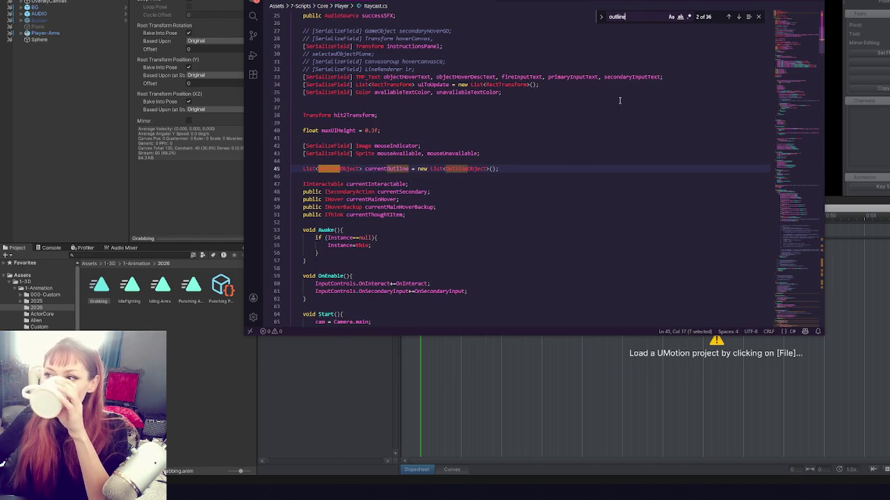
pyautogui.click(738, 17)
pyautogui.click(738, 18)
pyautogui.click(738, 18)
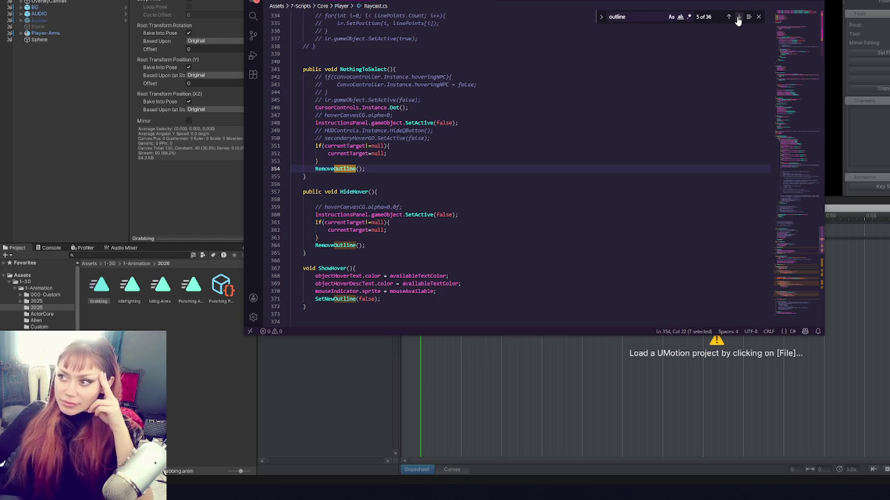
pyautogui.click(337, 145)
pyautogui.doubleClick(337, 145)
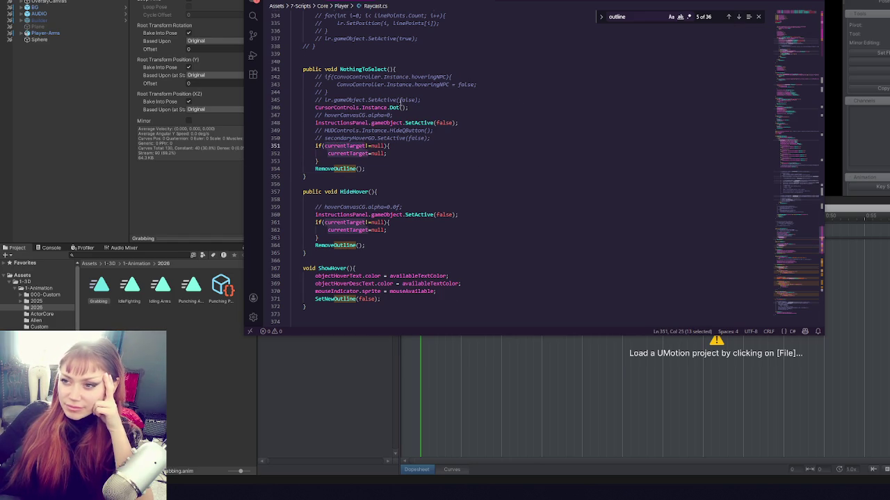
# Scroll up to UpdateObjectSelection and inspect lines 235–241, including the SetActive(true) call.
pyautogui.scroll(10, 796, 181)
pyautogui.scroll(15, 799, 170)
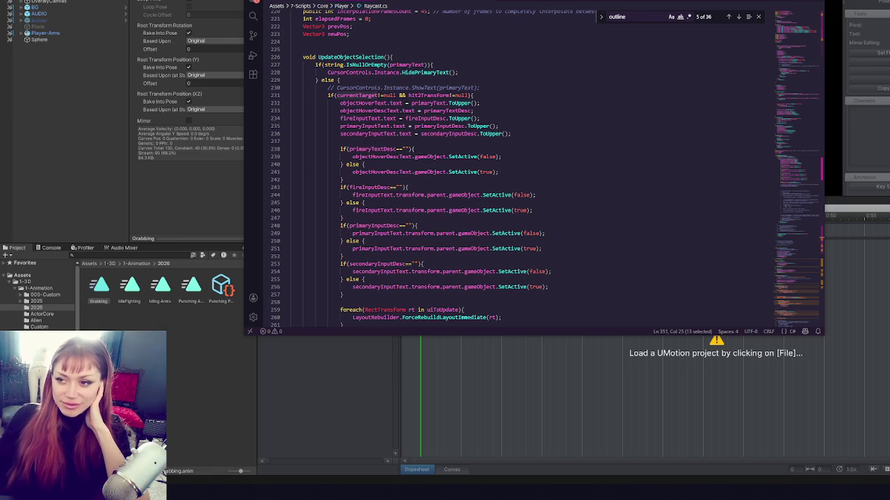
pyautogui.click(422, 204)
pyautogui.click(510, 127)
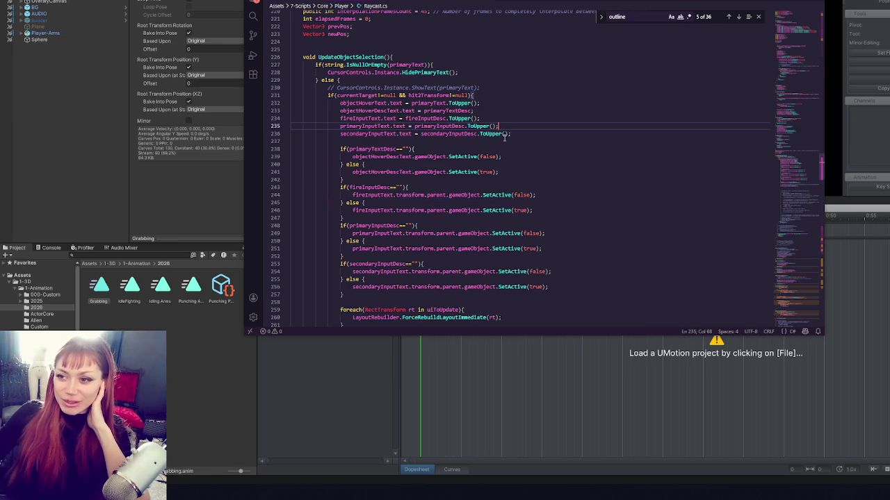
pyautogui.click(510, 149)
pyautogui.scroll(-2, 514, 139)
pyautogui.click(521, 131)
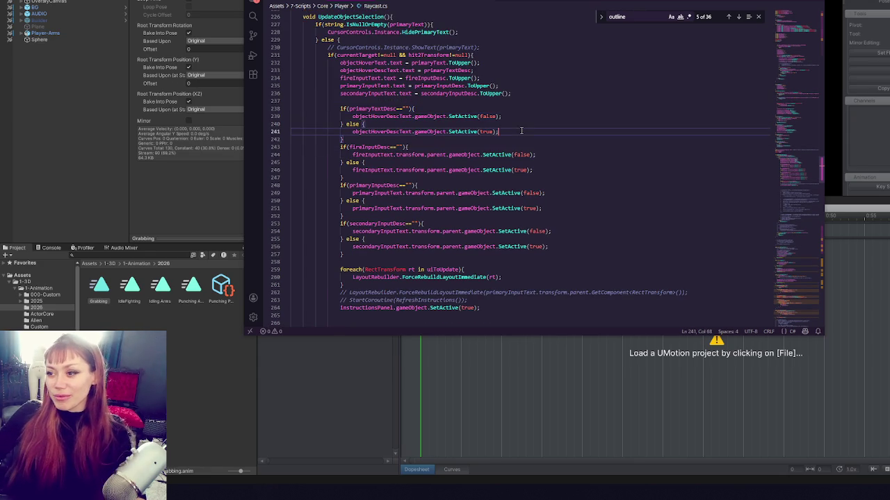
pyautogui.click(479, 132)
pyautogui.click(458, 132)
# Review lines 228–239 of UpdateObjectSelection by placing the caret on them.
pyautogui.scroll(3, 486, 132)
pyautogui.click(535, 128)
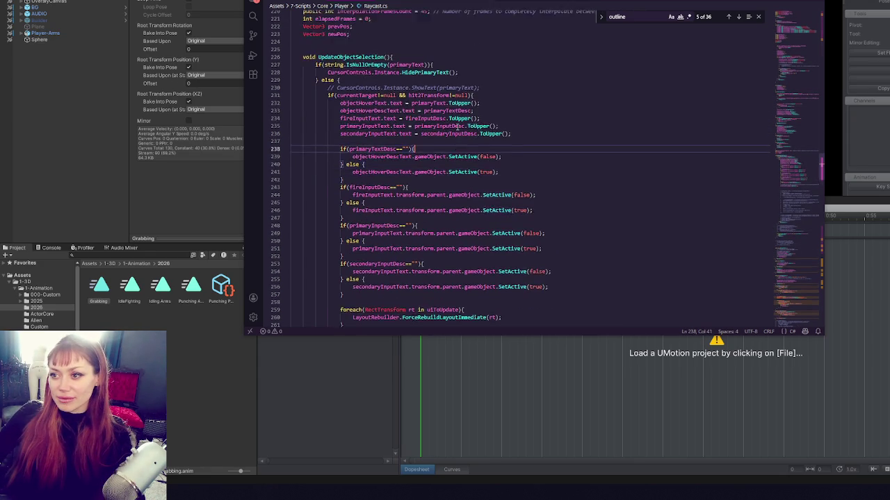
pyautogui.click(558, 175)
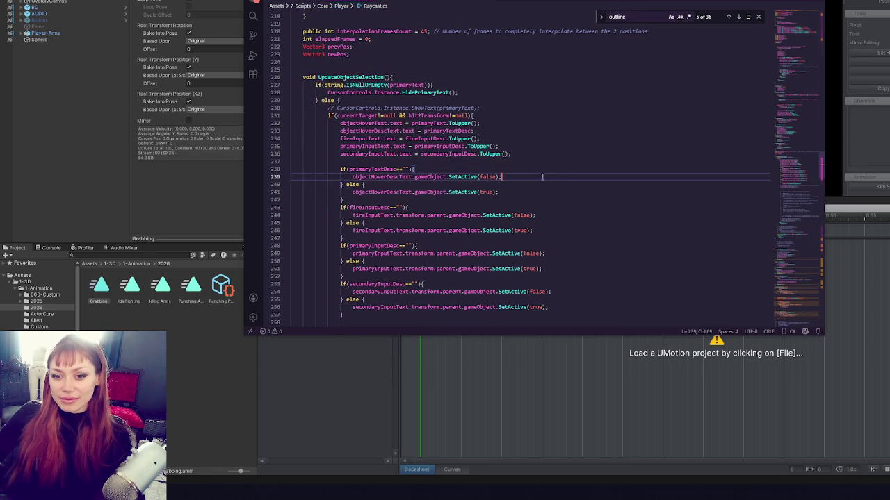
pyautogui.click(547, 158)
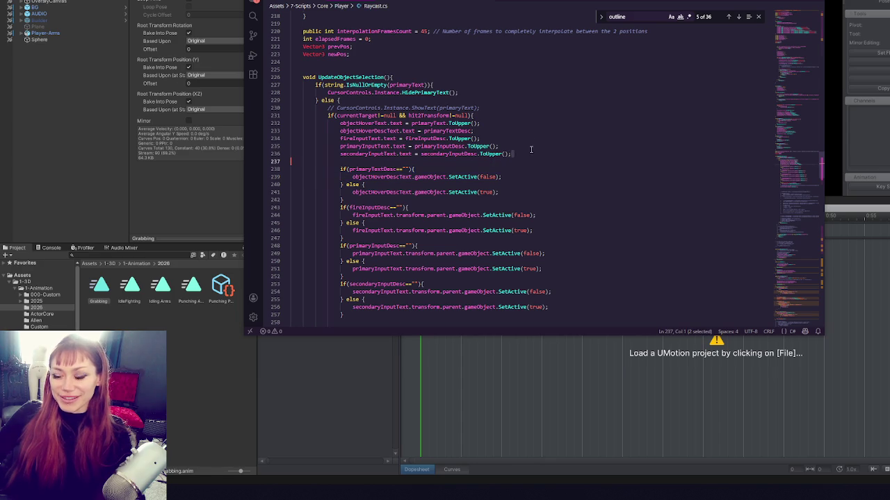
pyautogui.scroll(-3, 531, 150)
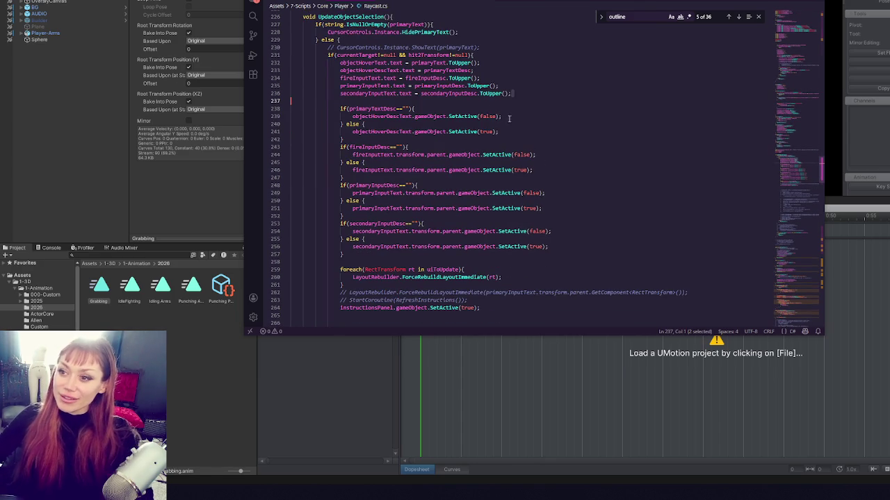
pyautogui.click(524, 101)
pyautogui.scroll(3, 529, 134)
pyautogui.click(574, 89)
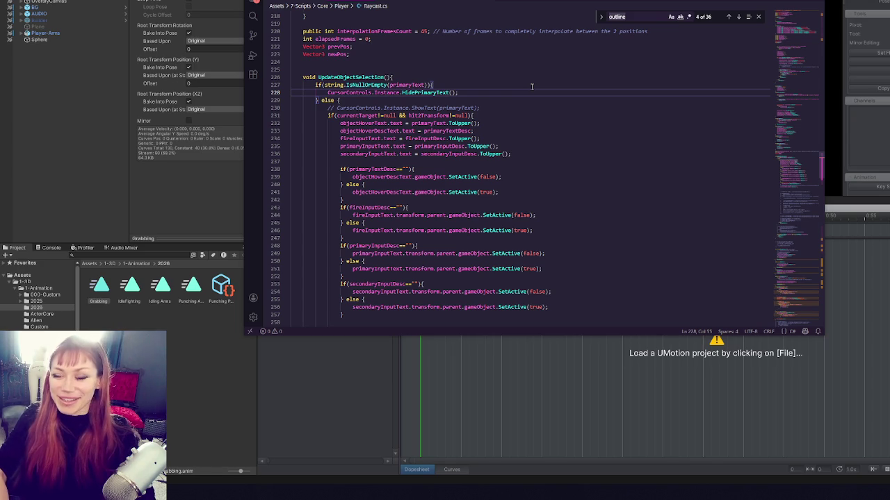
pyautogui.hotkey('ctrl', 'f')
pyautogui.write('car')
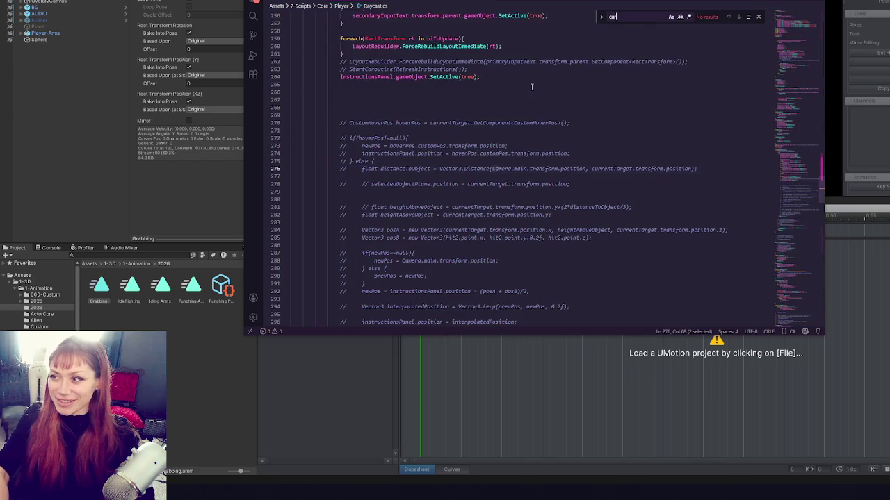
pyautogui.press('BackSpace')
pyautogui.press('BackSpace')
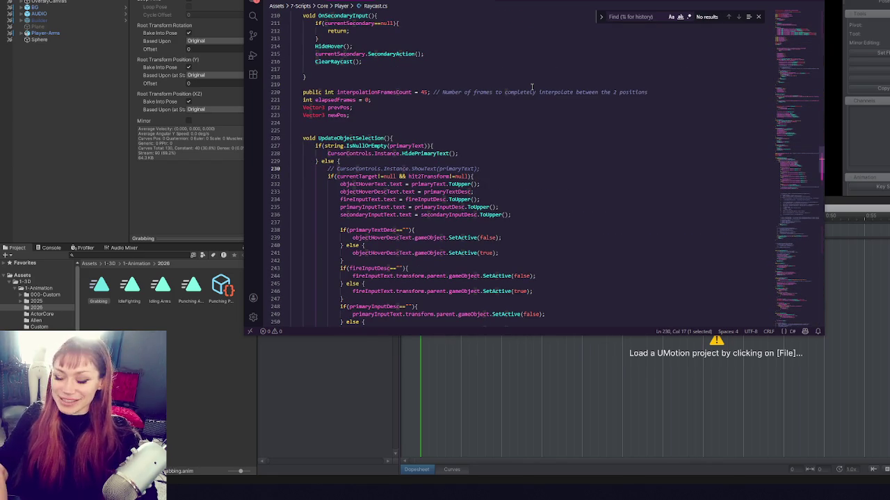
pyautogui.write('c')
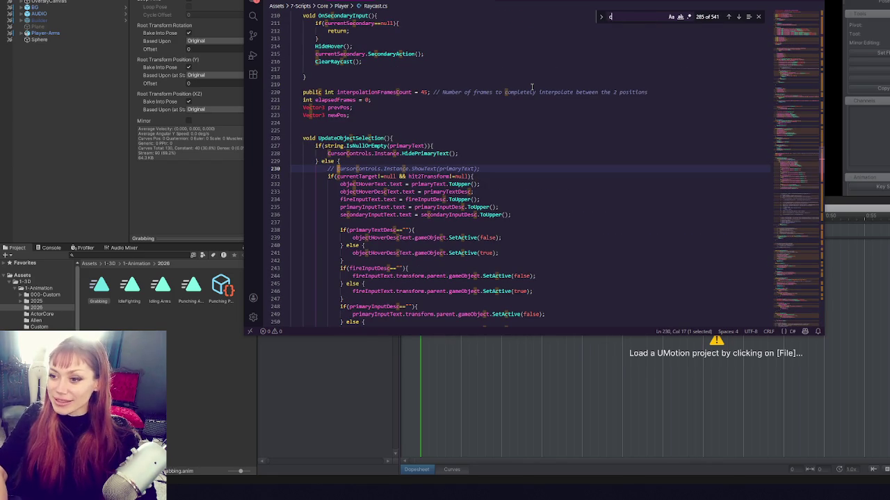
pyautogui.press('BackSpace')
pyautogui.scroll(-8, 480, 141)
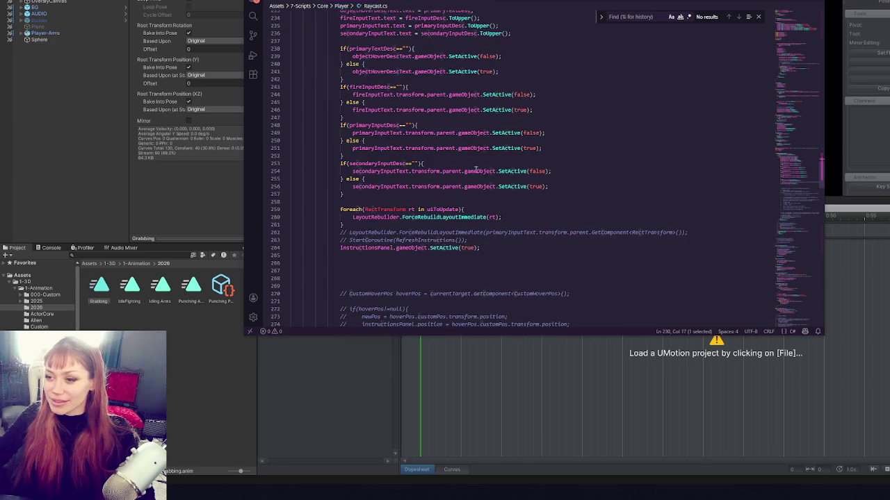
pyautogui.scroll(-18, 480, 141)
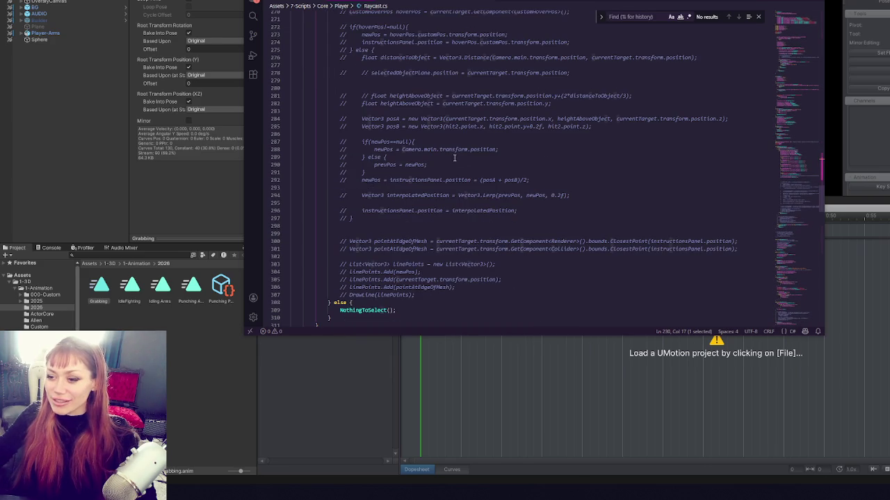
pyautogui.scroll(17, 453, 154)
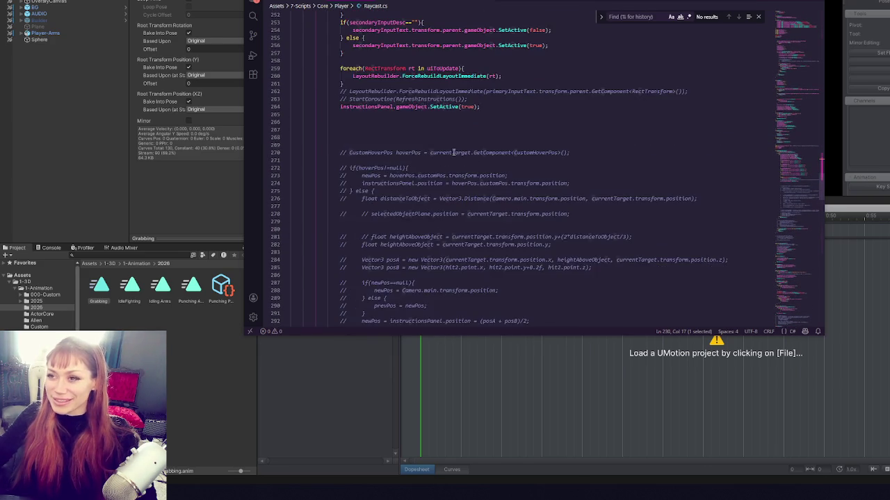
pyautogui.scroll(9, 453, 150)
pyautogui.click(672, 205)
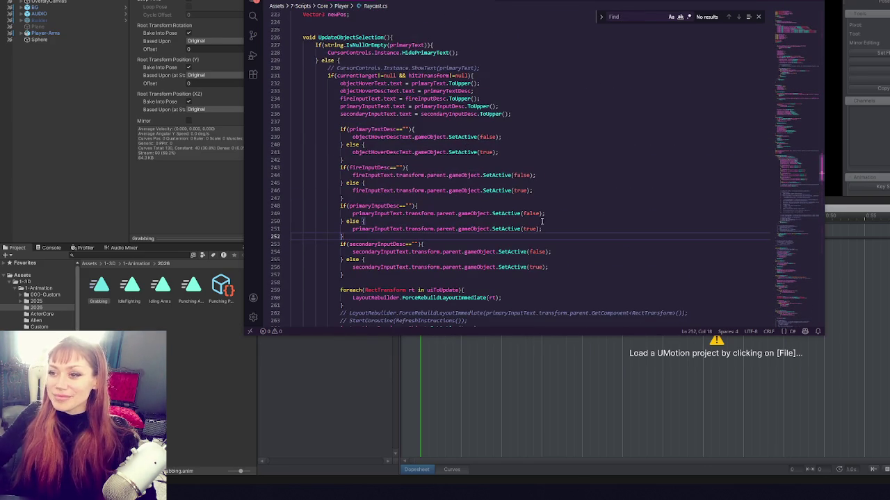
pyautogui.scroll(-2, 672, 205)
pyautogui.scroll(2, 672, 116)
pyautogui.click(359, 151)
pyautogui.scroll(-2, 438, 143)
pyautogui.scroll(-2, 438, 142)
pyautogui.scroll(-3, 396, 181)
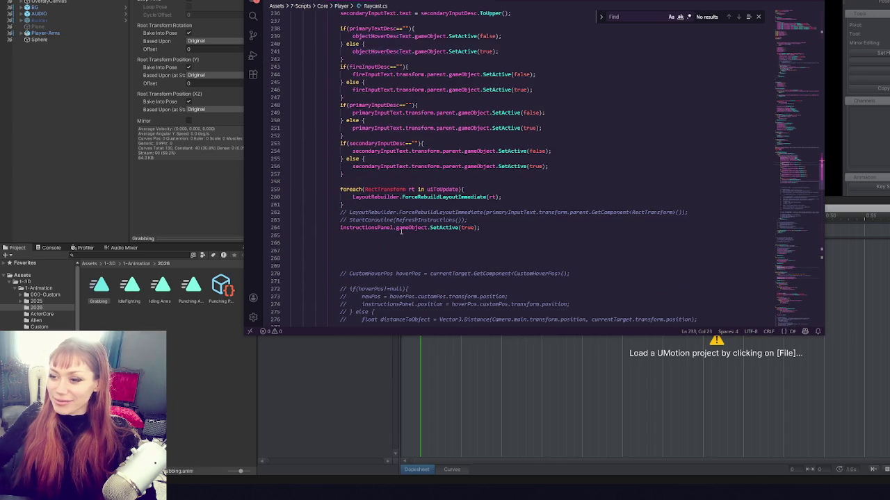
pyautogui.scroll(5, 365, 233)
pyautogui.scroll(1, 369, 232)
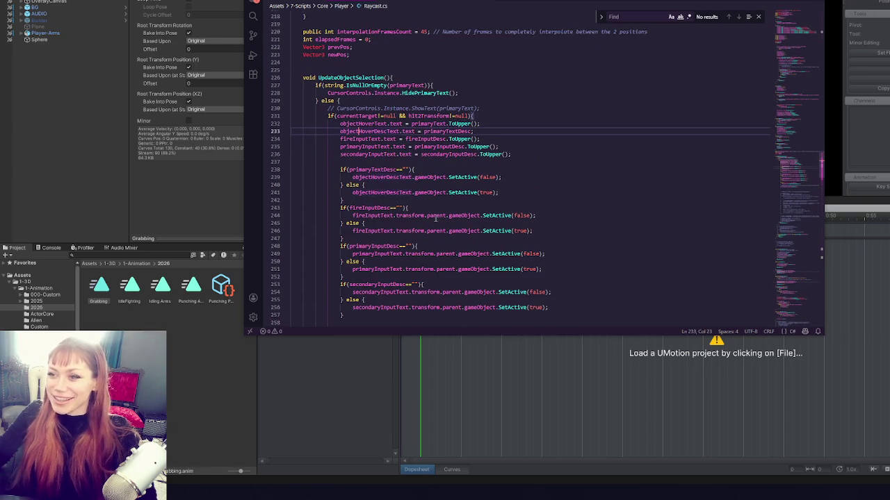
pyautogui.scroll(1, 436, 186)
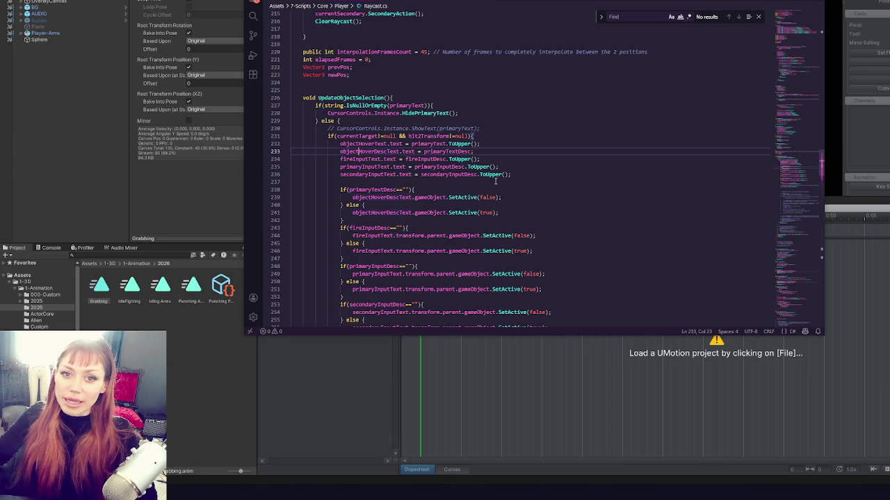
pyautogui.click(496, 182)
pyautogui.click(515, 164)
pyautogui.press('Up')
pyautogui.press('Up')
pyautogui.press('Up')
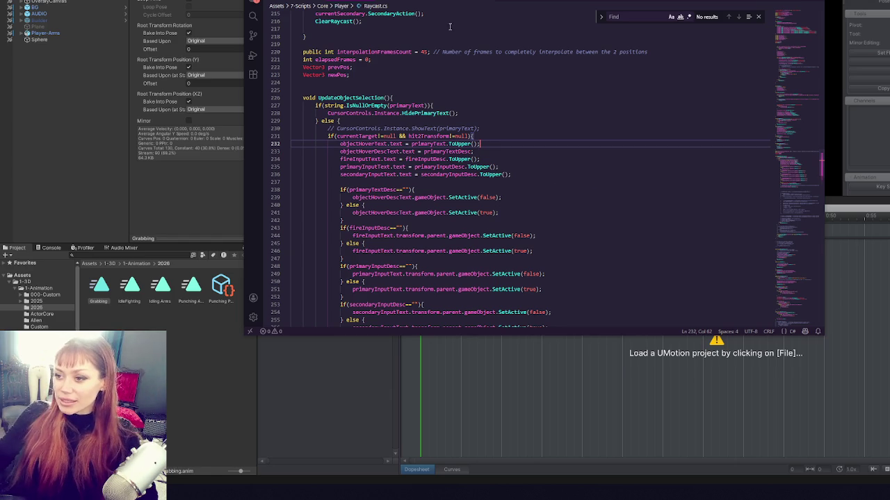
pyautogui.click(548, 149)
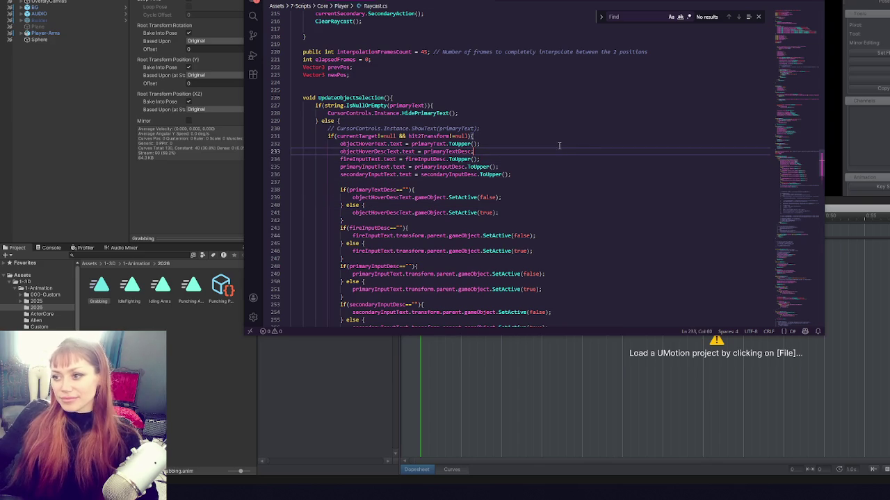
pyautogui.click(561, 175)
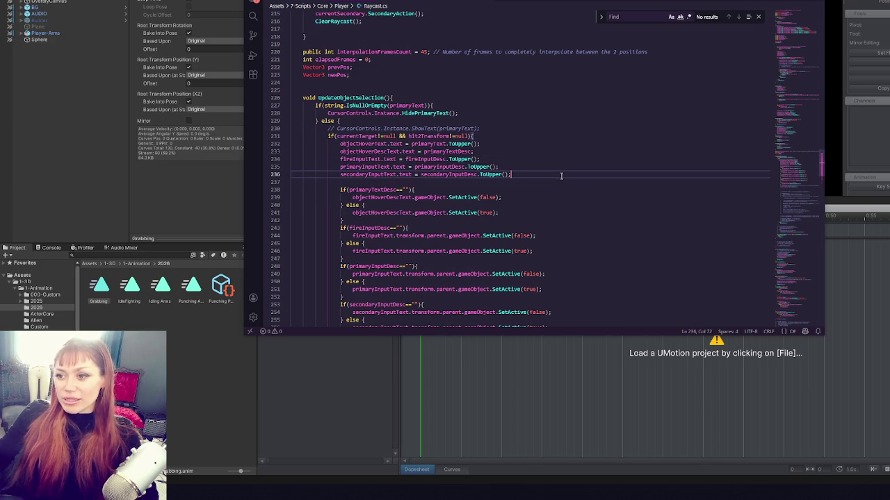
pyautogui.click(557, 182)
pyautogui.scroll(-4, 560, 174)
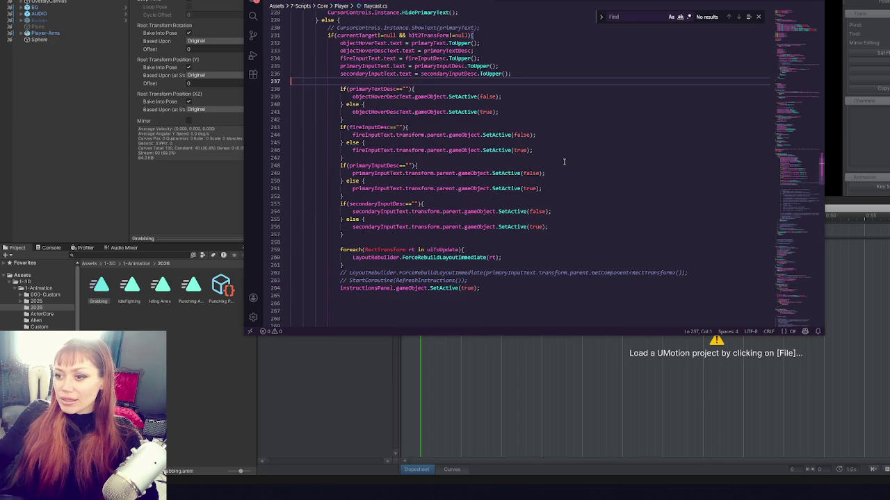
pyautogui.click(544, 282)
pyautogui.scroll(-1, 549, 278)
pyautogui.click(558, 274)
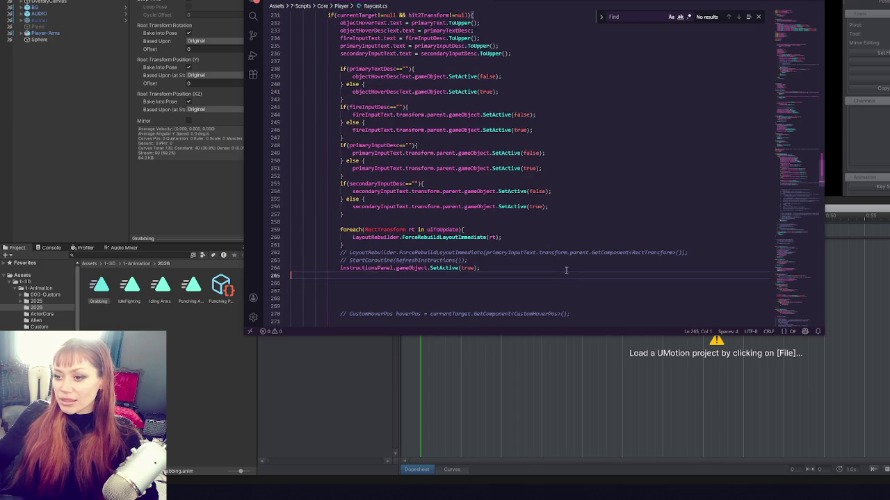
pyautogui.scroll(3, 559, 274)
pyautogui.click(549, 251)
pyautogui.click(521, 228)
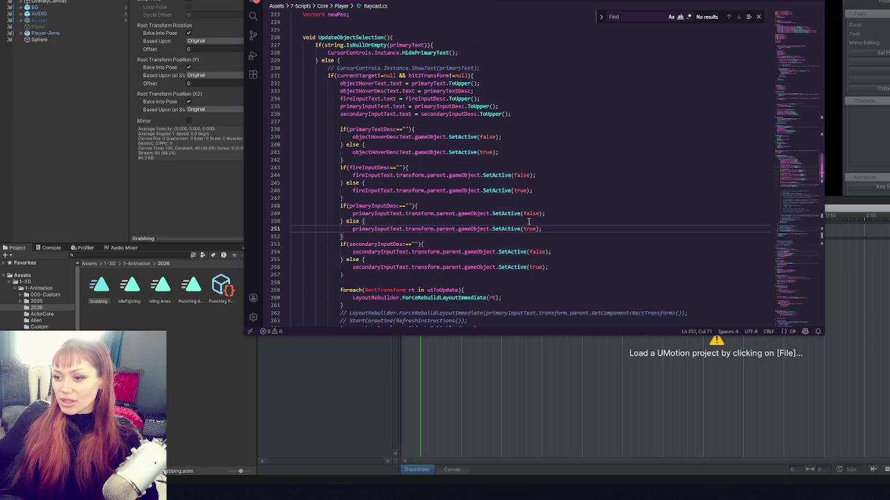
pyautogui.click(503, 239)
pyautogui.click(454, 161)
pyautogui.scroll(-2, 507, 249)
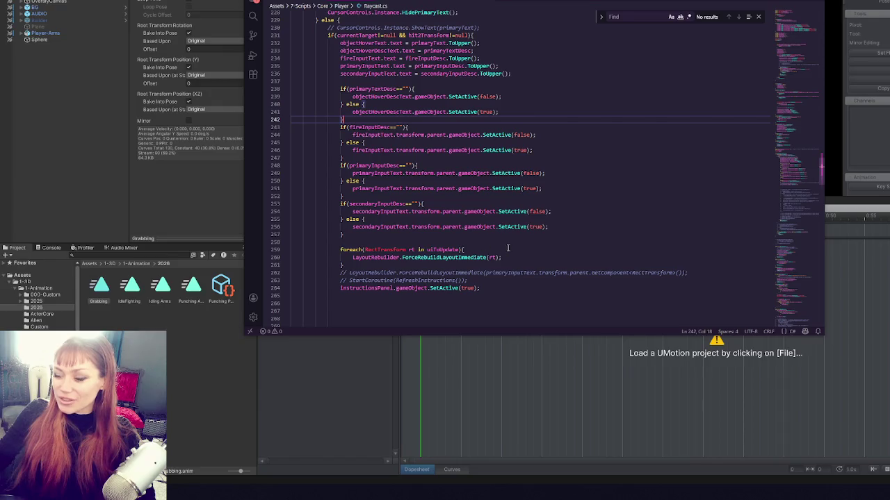
pyautogui.scroll(2, 508, 240)
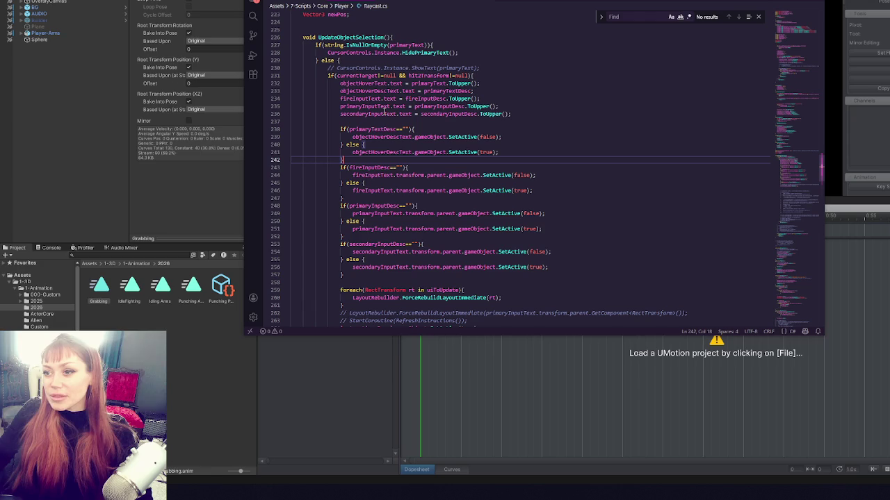
pyautogui.doubleClick(359, 75)
pyautogui.scroll(5, 496, 96)
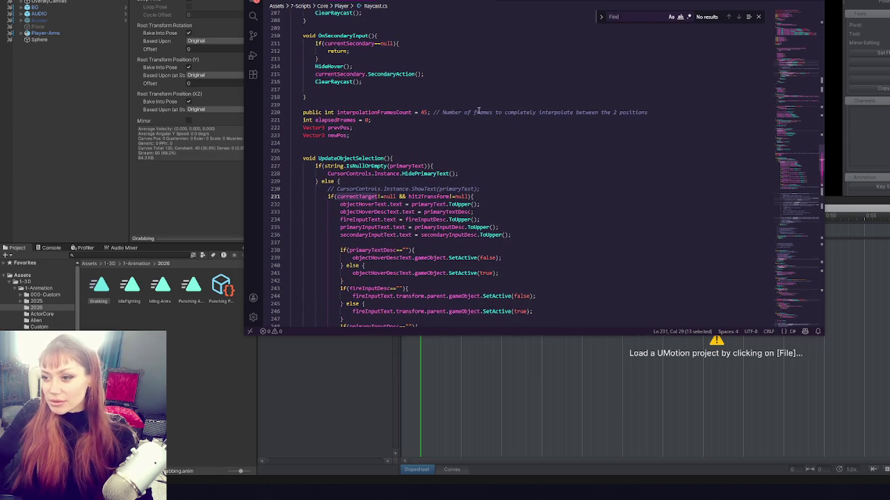
pyautogui.hotkey('ctrl', 'f')
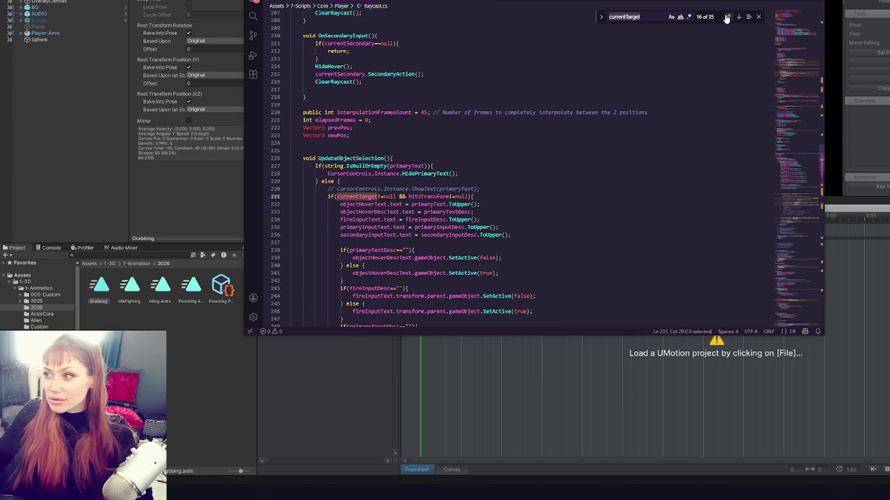
# Step back through the currentTarget matches to the one at line 162.
pyautogui.click(728, 16)
pyautogui.click(728, 17)
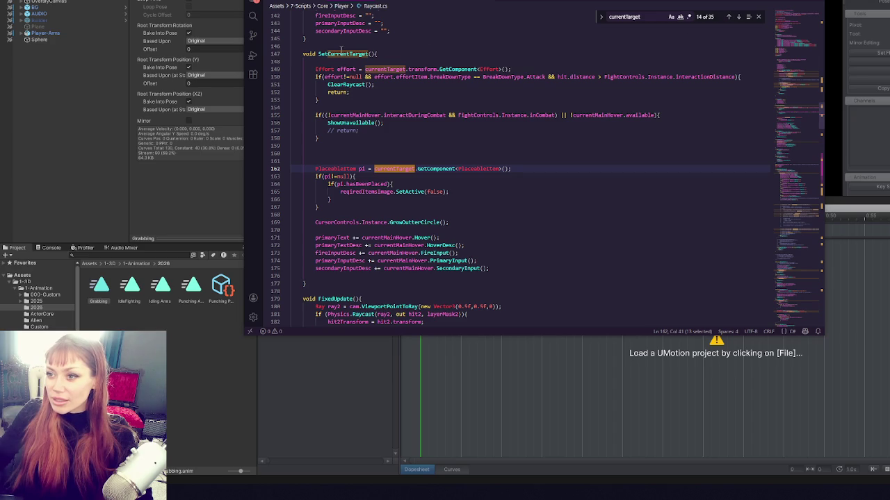
pyautogui.scroll(3, 341, 50)
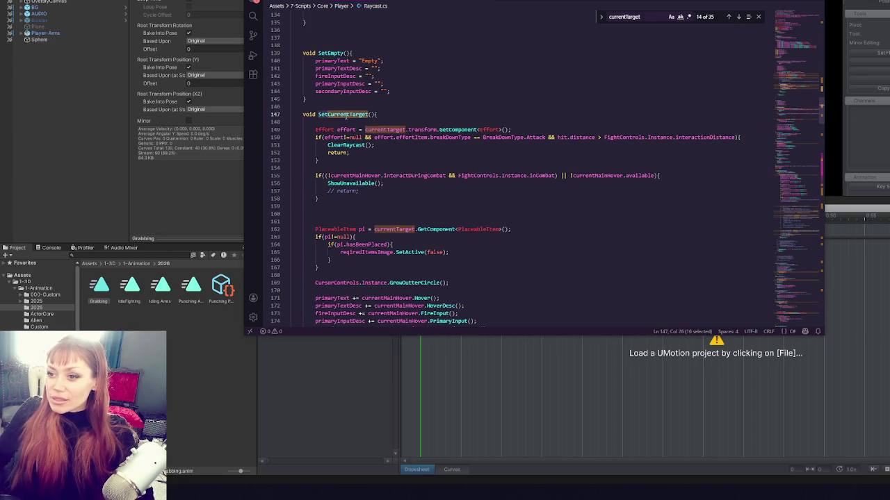
# Search for SetCurrentTarget, jump to line 123, and select the call on line 119.
pyautogui.press('super+f')
pyautogui.click(728, 16)
pyautogui.scroll(5, 612, 129)
pyautogui.scroll(-3, 615, 128)
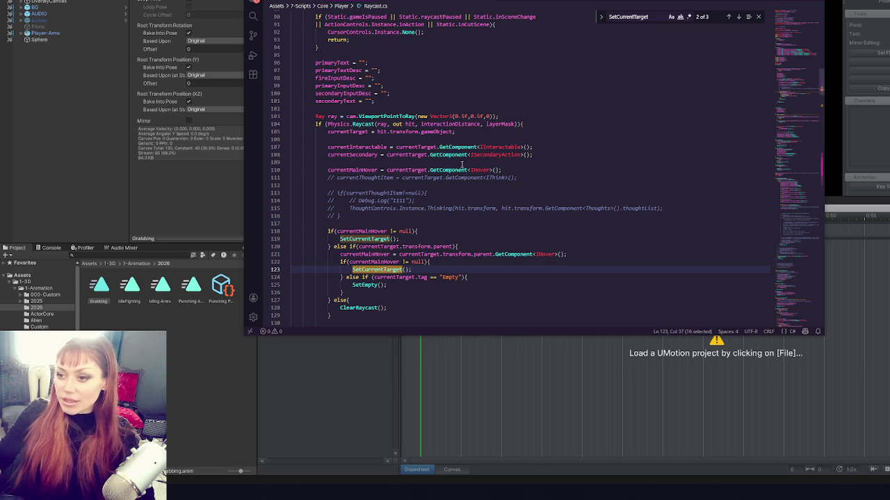
pyautogui.doubleClick(375, 238)
pyautogui.scroll(-2, 377, 230)
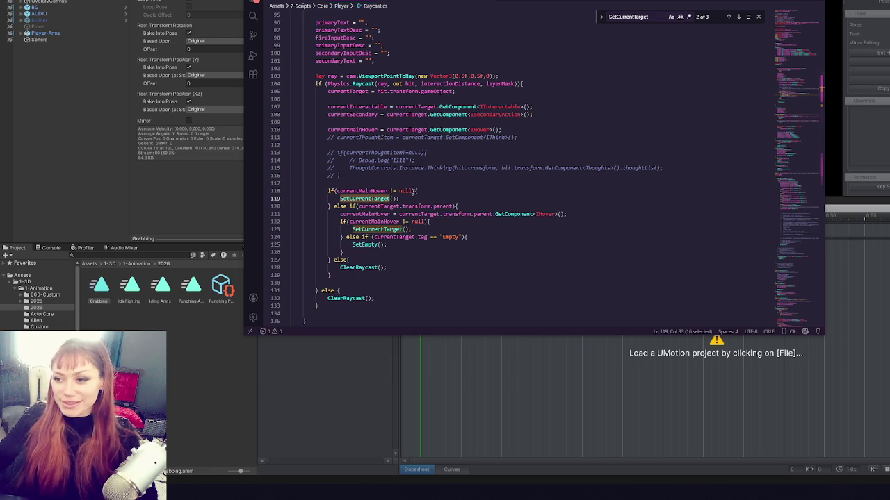
pyautogui.click(548, 123)
pyautogui.click(556, 107)
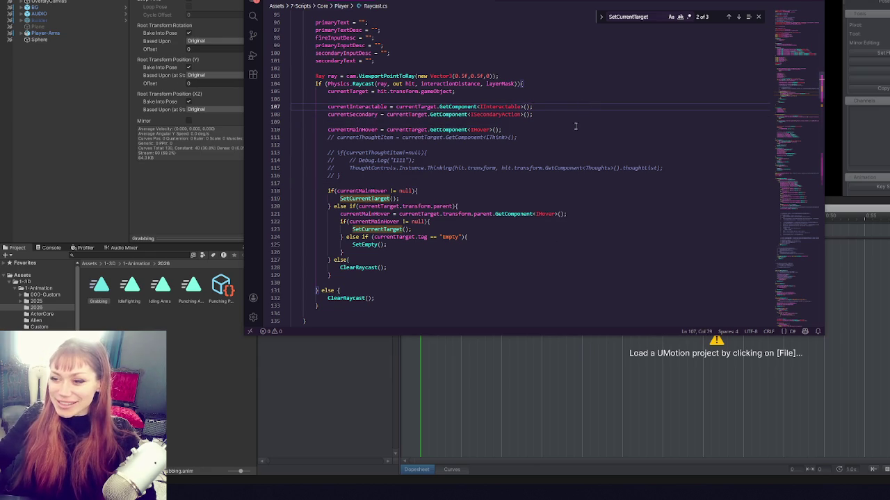
pyautogui.click(429, 183)
pyautogui.scroll(-4, 429, 194)
pyautogui.click(428, 212)
pyautogui.press('Delete')
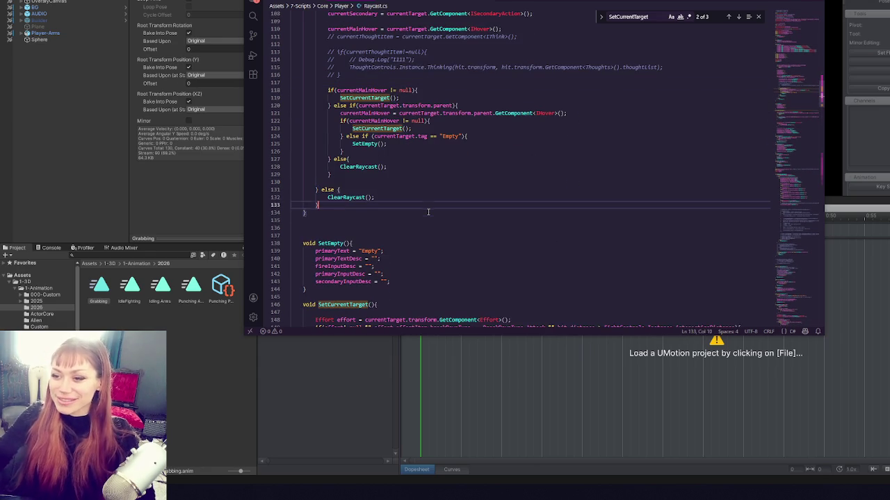
pyautogui.scroll(3, 428, 212)
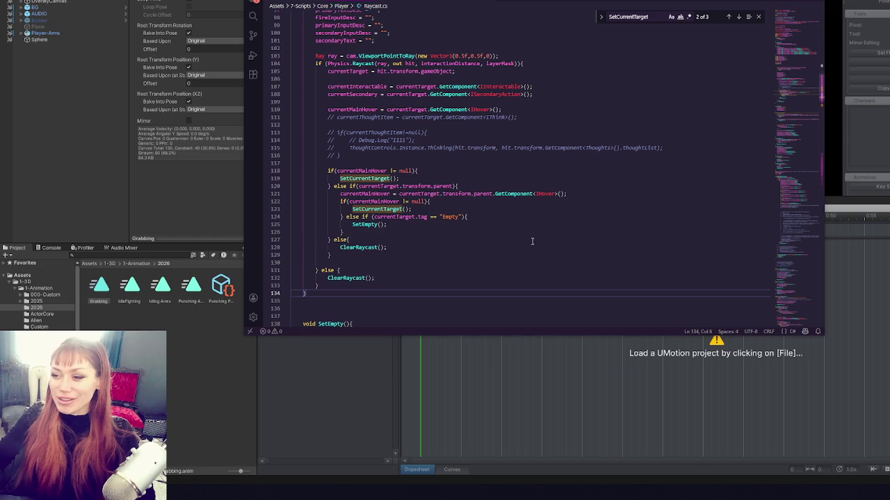
pyautogui.click(502, 268)
pyautogui.click(503, 264)
pyautogui.press('BackSpace')
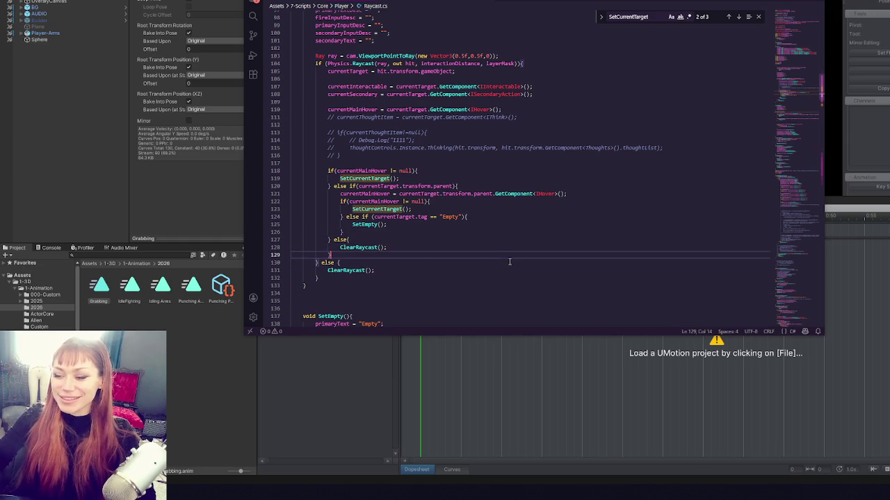
pyautogui.click(487, 174)
pyautogui.scroll(5, 486, 173)
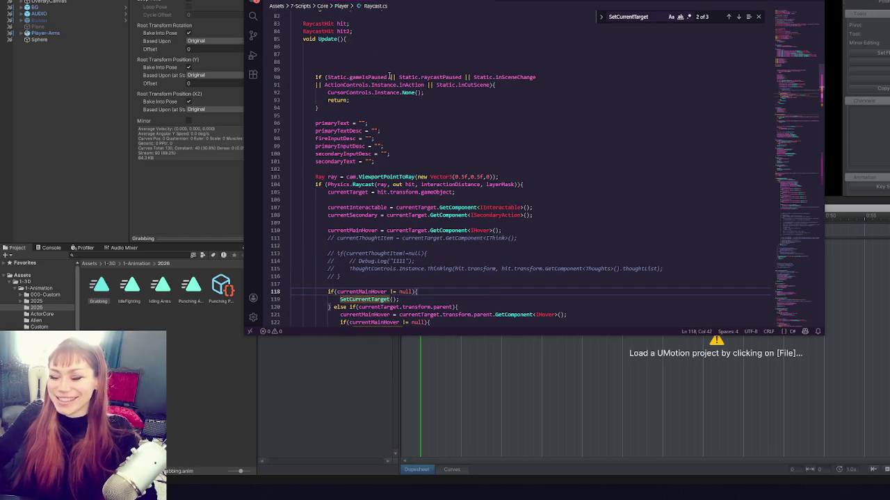
pyautogui.click(391, 54)
pyautogui.press('Down')
pyautogui.press('Down')
pyautogui.press('BackSpace')
pyautogui.press('BackSpace')
pyautogui.press('BackSpace')
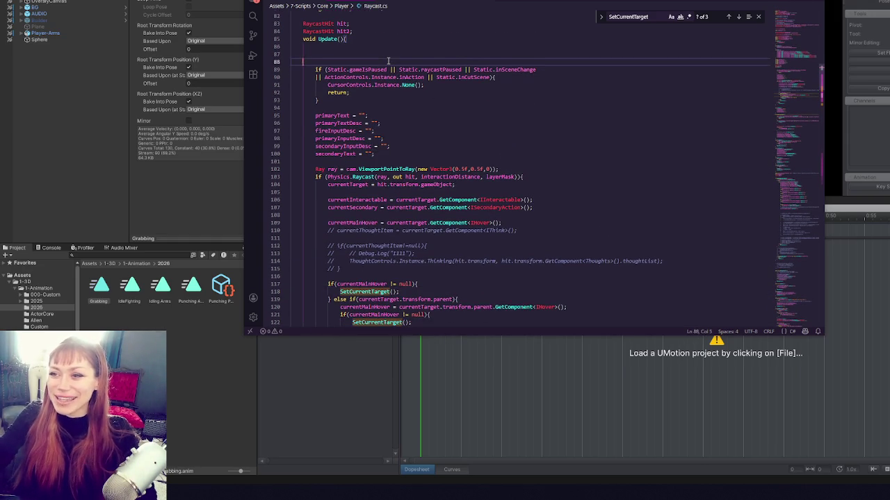
pyautogui.click(423, 135)
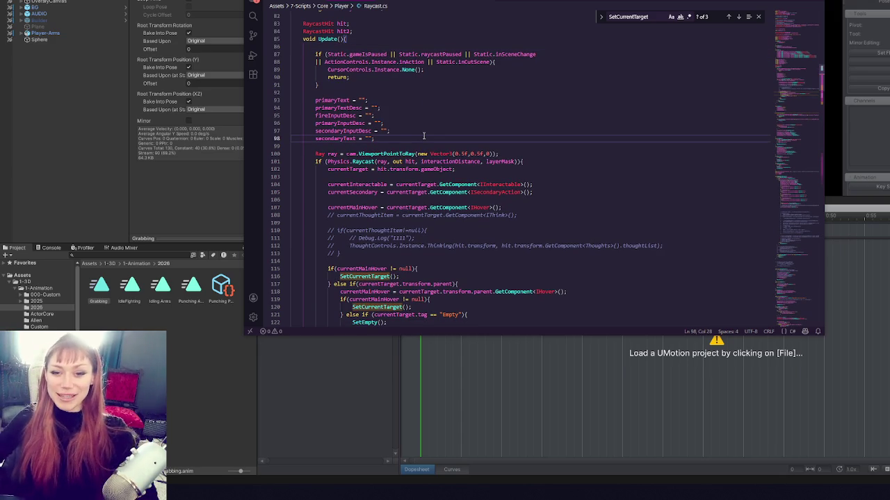
pyautogui.click(431, 116)
pyautogui.click(529, 177)
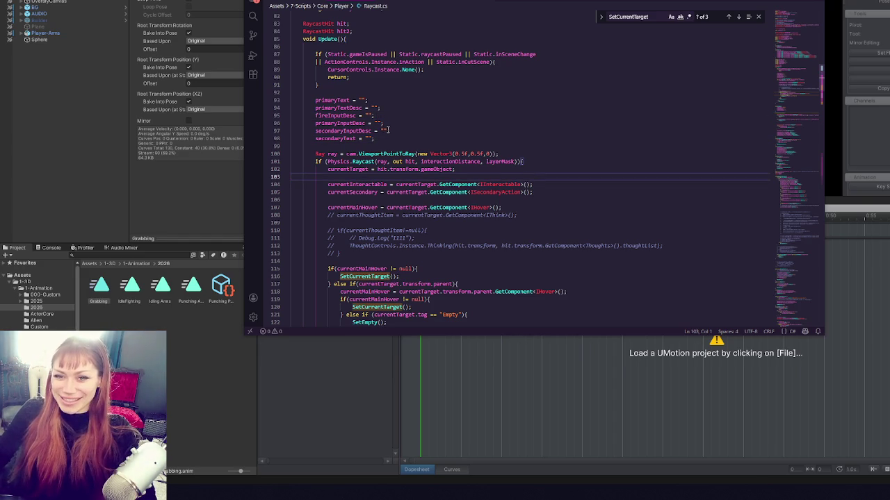
pyautogui.scroll(-5, 417, 167)
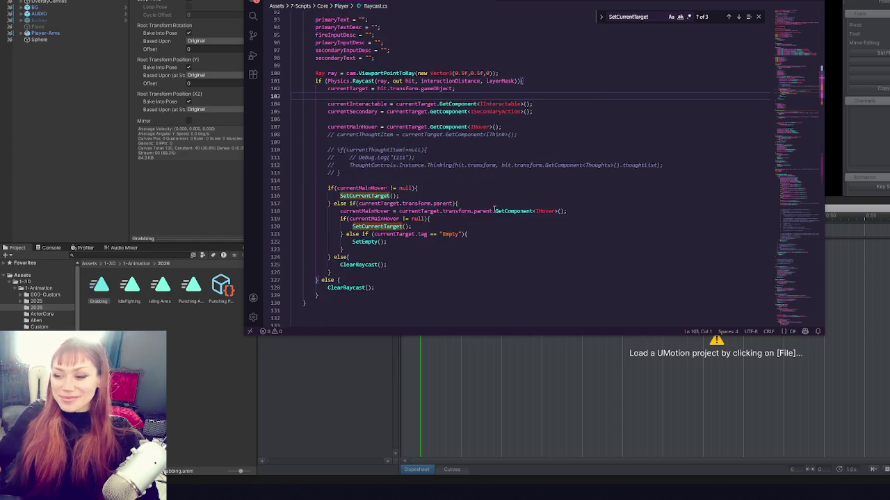
pyautogui.scroll(3, 446, 203)
pyautogui.scroll(-3, 446, 203)
pyautogui.click(446, 203)
pyautogui.click(531, 188)
pyautogui.scroll(3, 530, 187)
pyautogui.click(510, 193)
pyautogui.scroll(-2, 511, 189)
pyautogui.click(513, 187)
pyautogui.scroll(3, 513, 188)
pyautogui.click(513, 188)
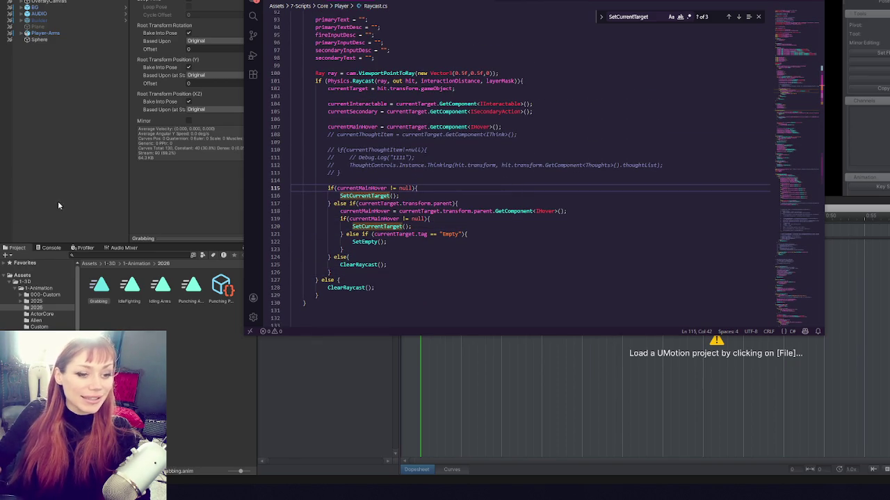
pyautogui.hotkey('ctrl', '-')
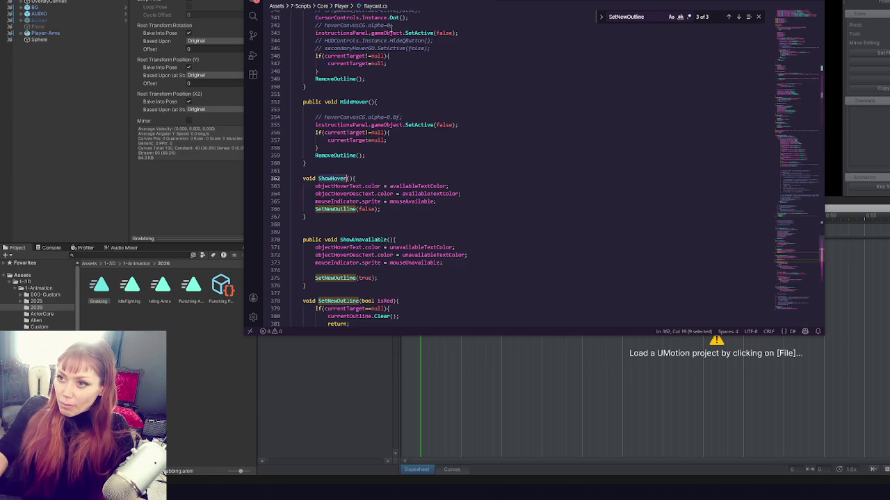
# Open ItemUsable.cs and put the caret on the empty line 28.
pyautogui.hotkey('ctrl', '-')
pyautogui.hotkey('ctrl', '-')
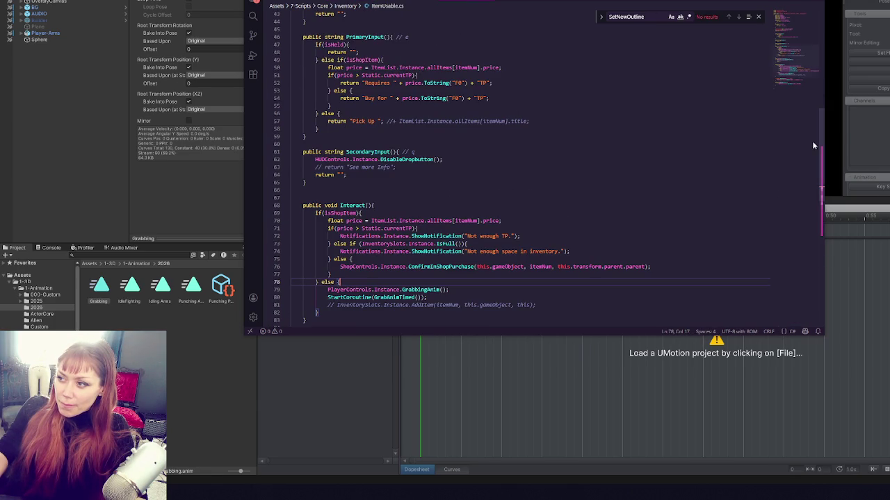
pyautogui.scroll(10, 556, 167)
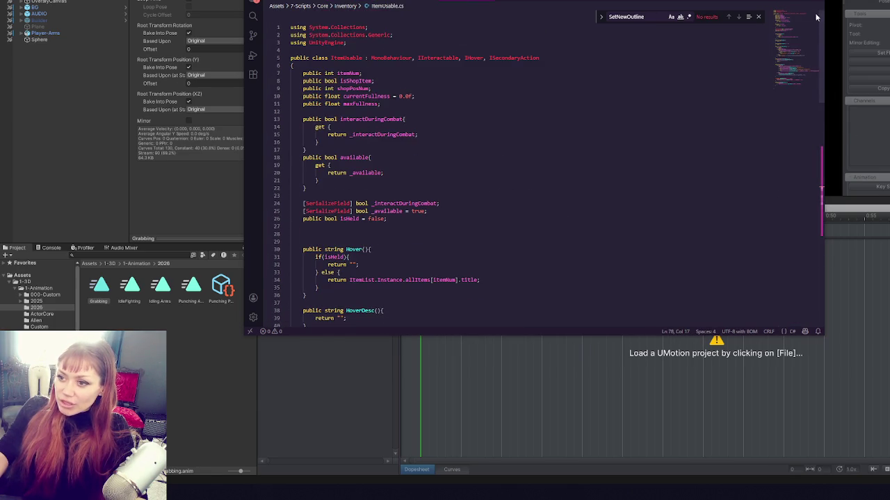
pyautogui.click(355, 165)
pyautogui.click(467, 126)
pyautogui.click(466, 117)
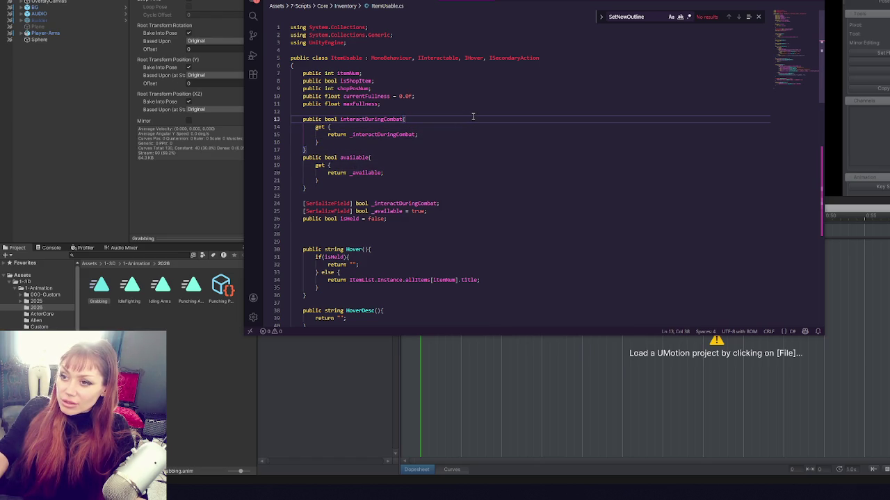
pyautogui.click(415, 235)
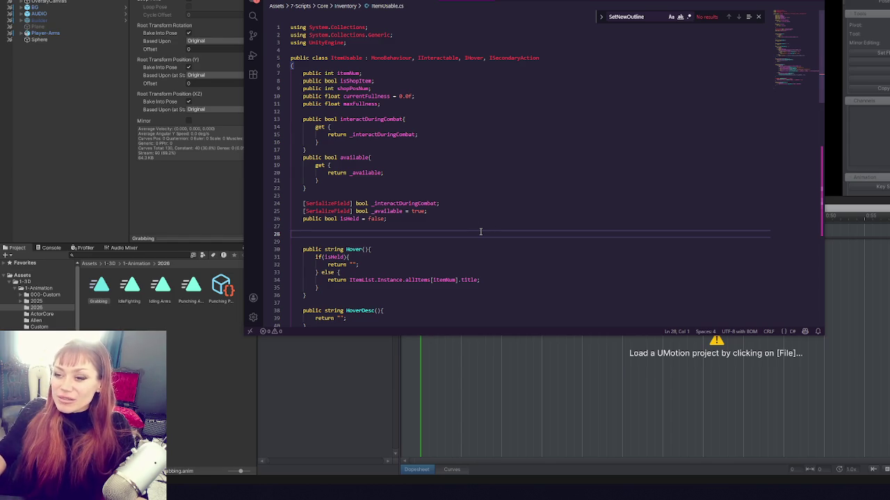
# Type the partial field 'public boolShowHover' on line 28, then go back to Raycast.cs.
pyautogui.press('Tab')
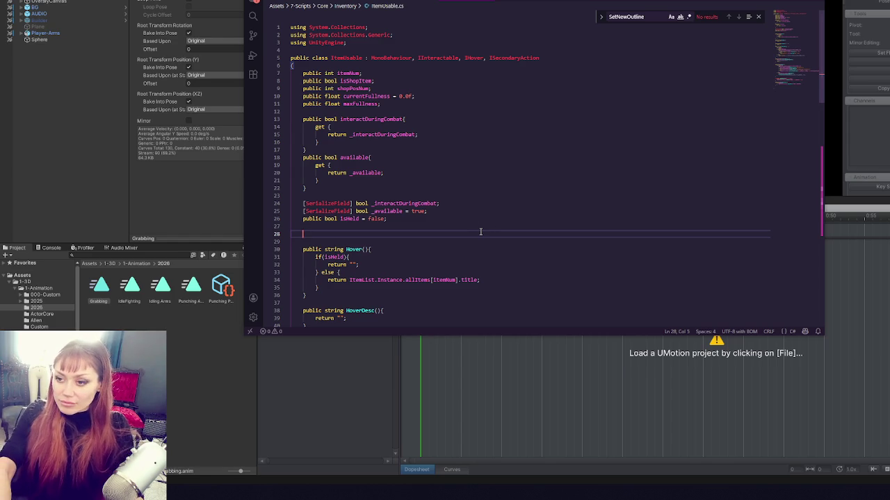
pyautogui.write('public')
pyautogui.press('BackSpace')
pyautogui.press('BackSpace')
pyautogui.press('BackSpace')
pyautogui.write('libn')
pyautogui.press('BackSpace')
pyautogui.press('BackSpace')
pyautogui.press('BackSpace')
pyautogui.write('c boolShowHover')
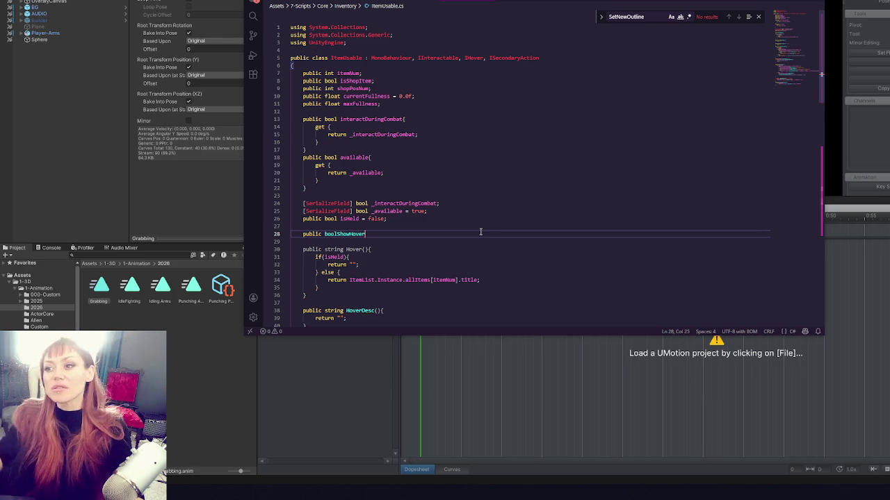
pyautogui.click(344, 2)
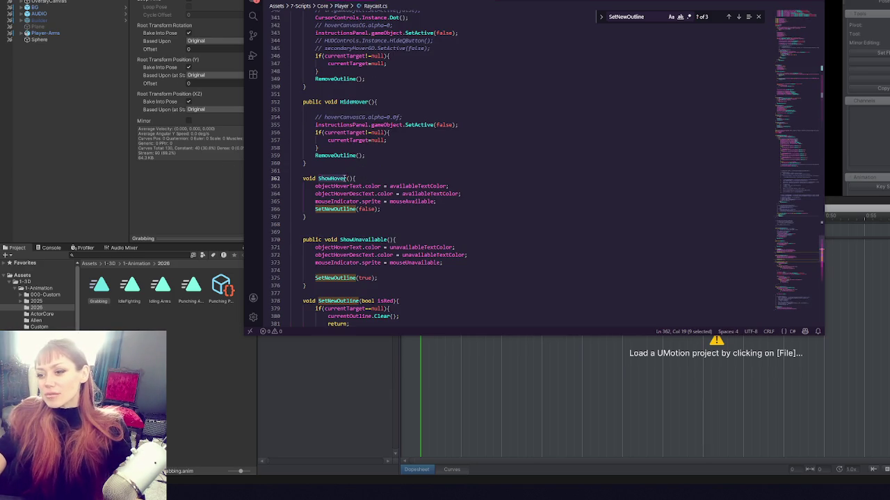
pyautogui.hotkey('ctrl', 'f')
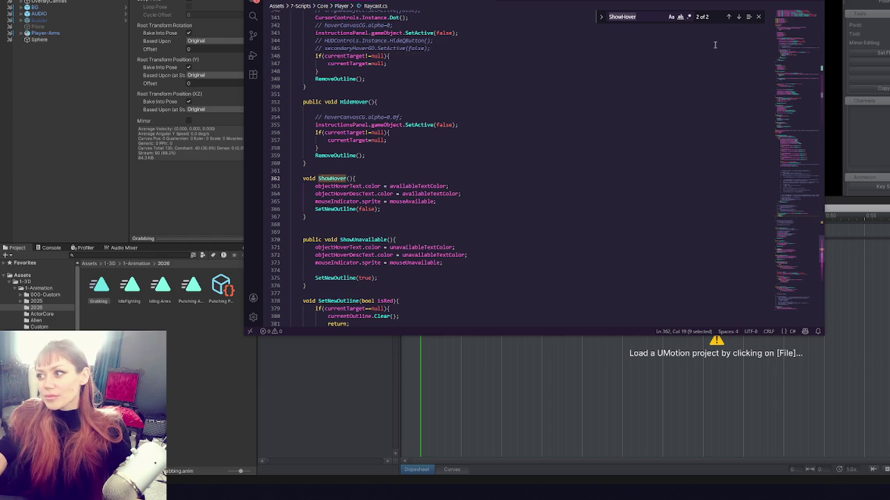
pyautogui.click(728, 17)
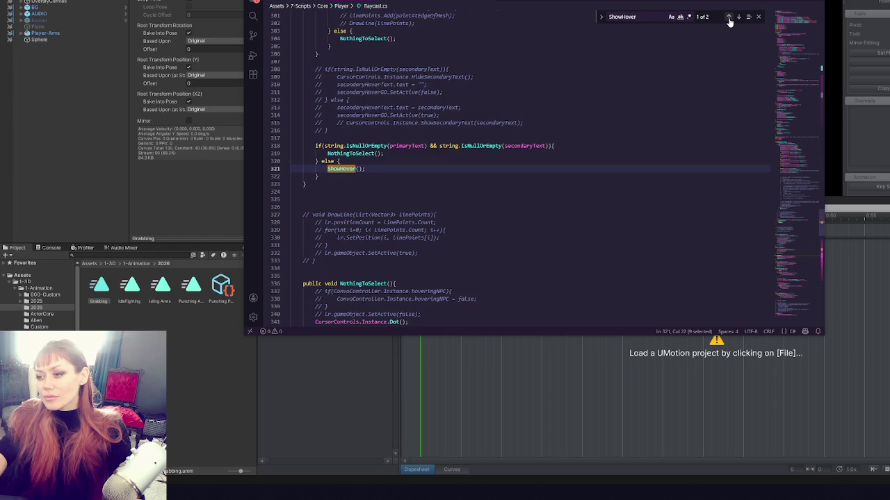
pyautogui.scroll(4, 554, 106)
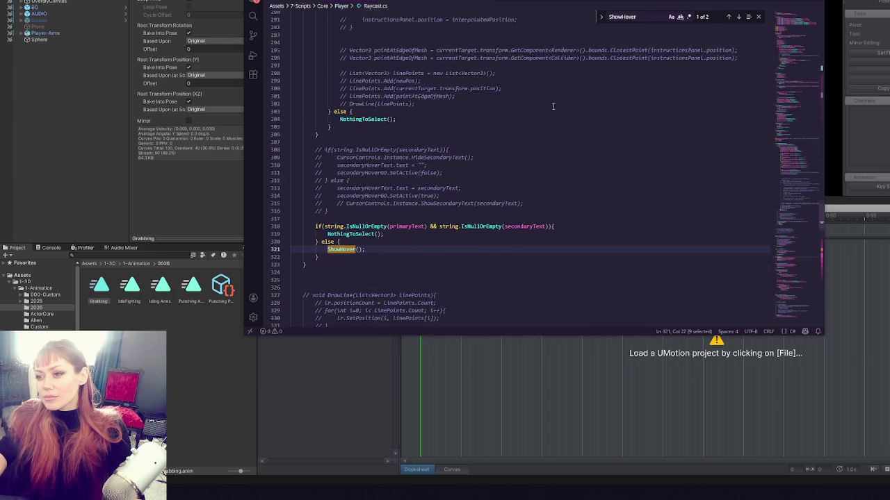
pyautogui.scroll(10, 553, 106)
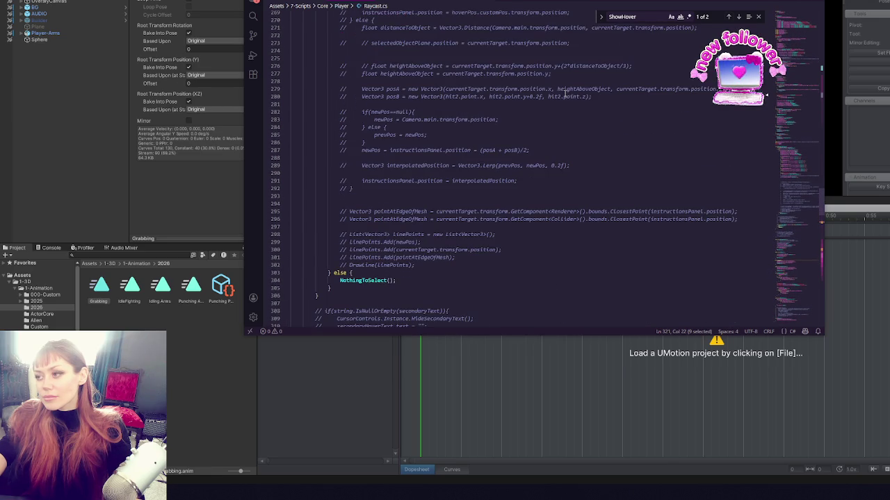
pyautogui.click(738, 17)
pyautogui.click(738, 17)
pyautogui.click(738, 17)
pyautogui.doubleClick(336, 199)
pyautogui.scroll(-4, 530, 159)
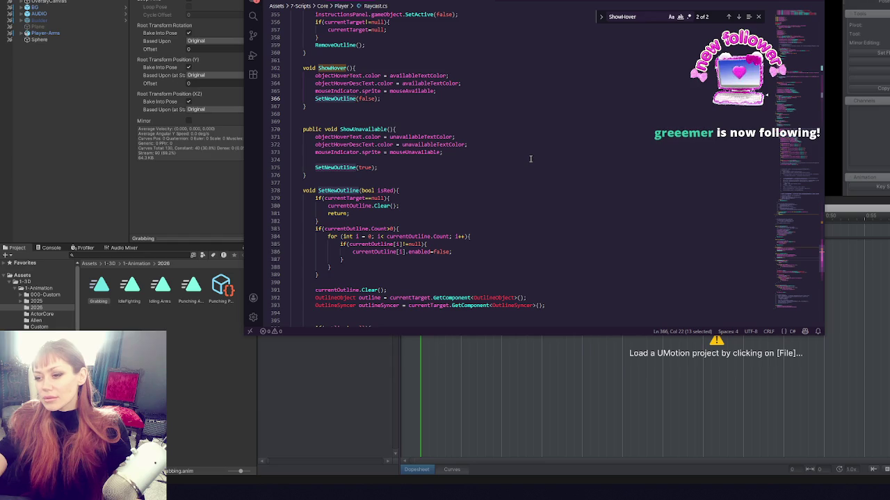
pyautogui.scroll(-3, 530, 160)
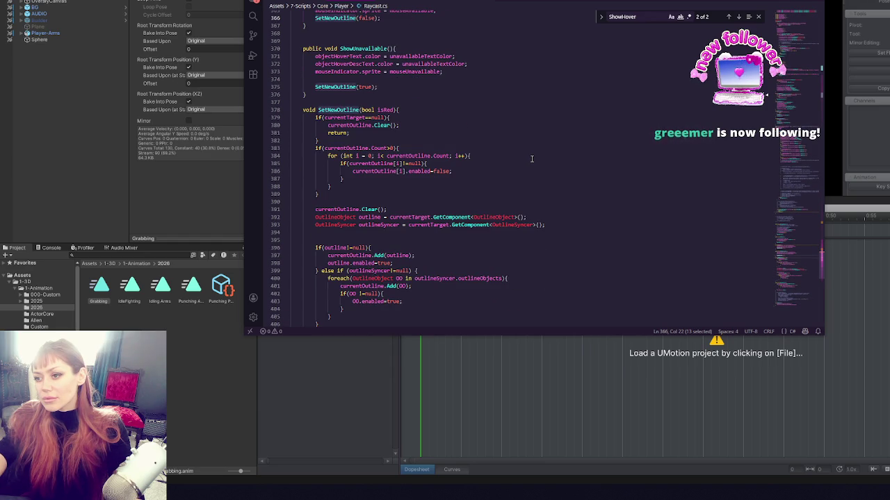
pyautogui.scroll(1, 532, 160)
pyautogui.scroll(-3, 532, 159)
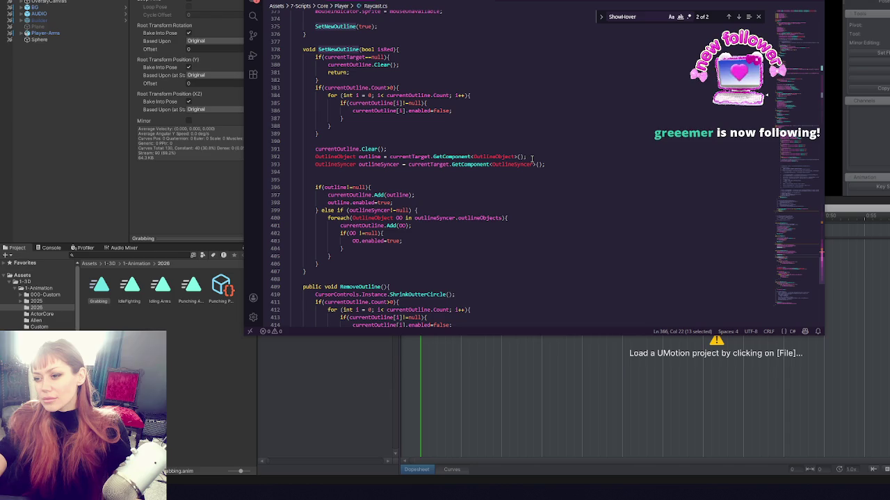
pyautogui.scroll(3, 532, 159)
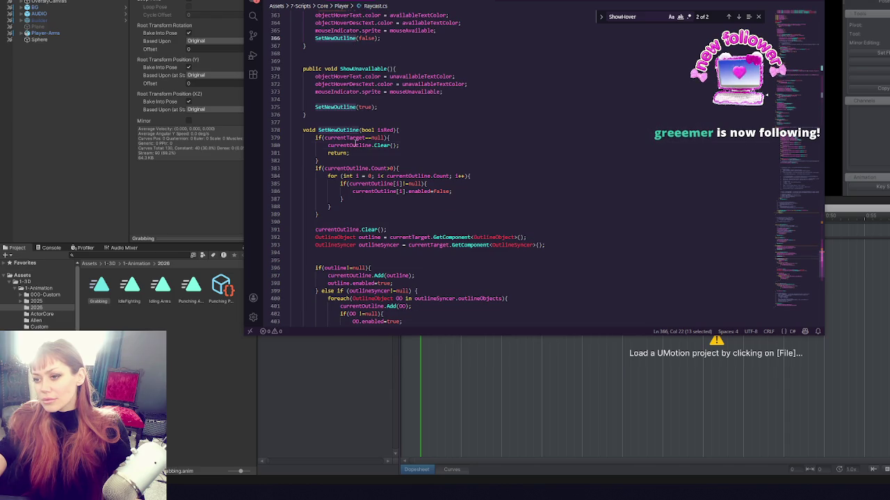
pyautogui.doubleClick(356, 145)
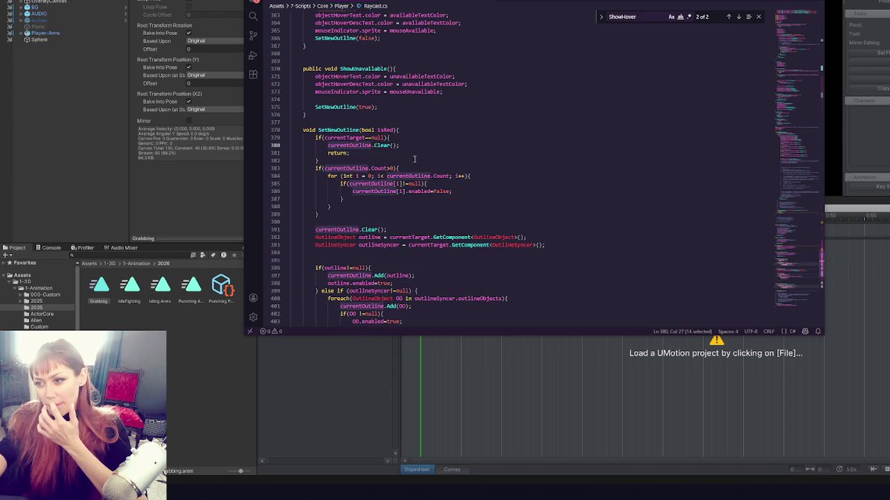
pyautogui.click(389, 139)
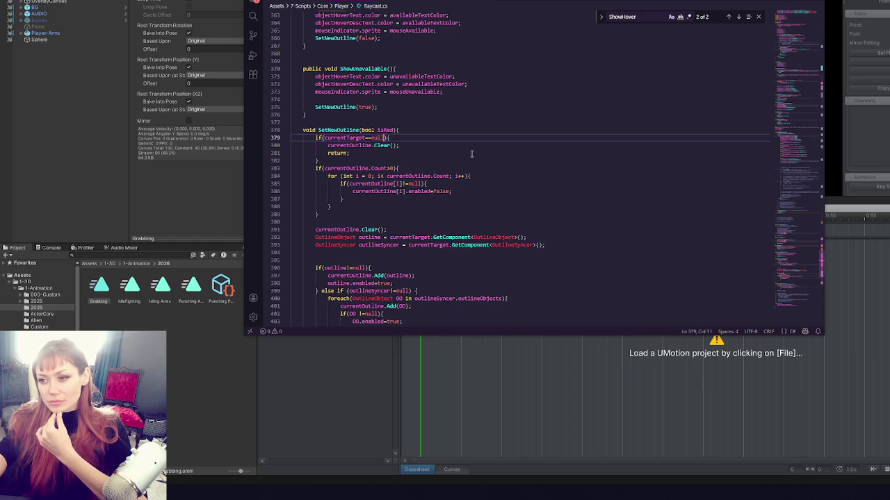
pyautogui.click(451, 132)
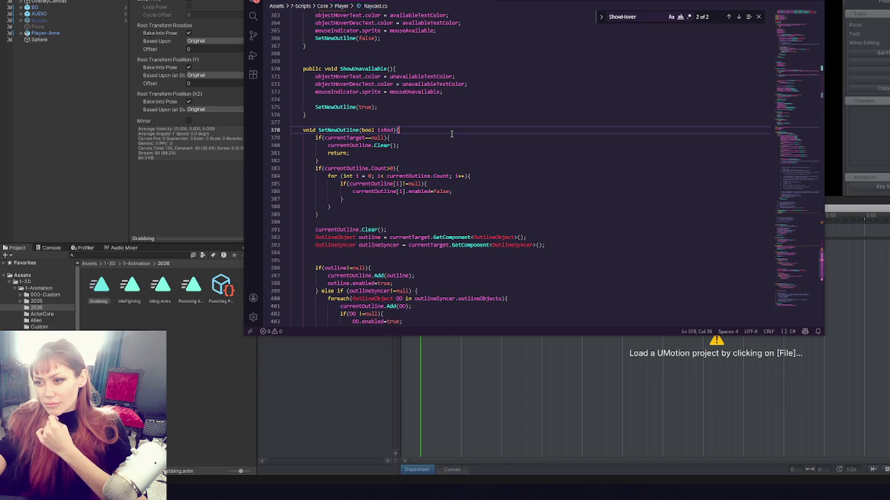
# Tidy SetNewOutline's blank lines and add a '//clear last outline' comment.
pyautogui.click(409, 220)
pyautogui.press('BackSpace')
pyautogui.click(409, 221)
pyautogui.press('Return')
pyautogui.click(388, 164)
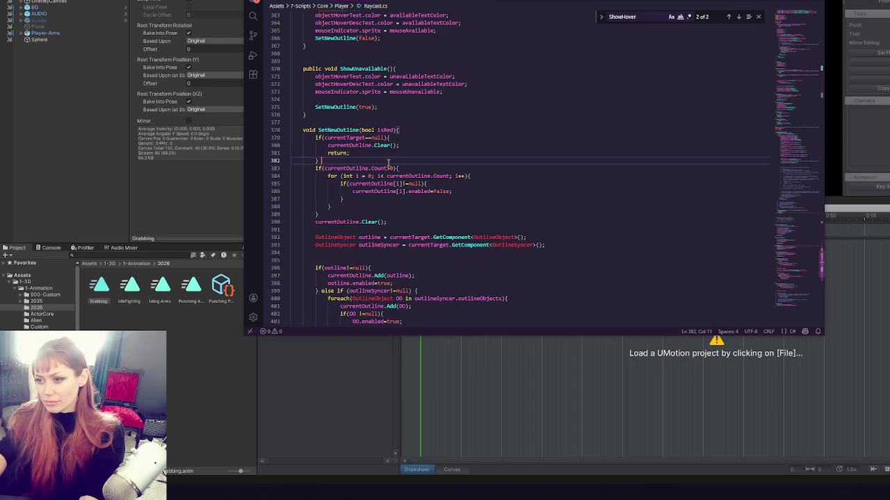
pyautogui.press('Return')
pyautogui.write('//clear last outline')
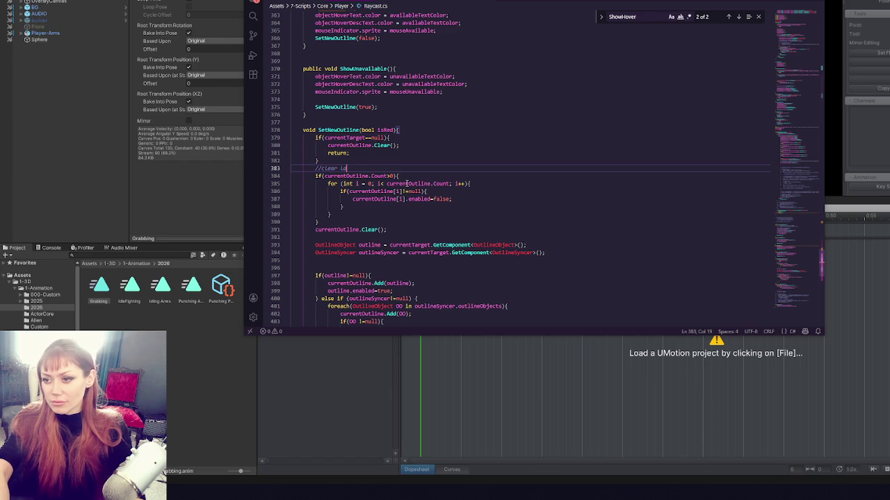
pyautogui.click(360, 160)
pyautogui.press('Return')
pyautogui.press('Return')
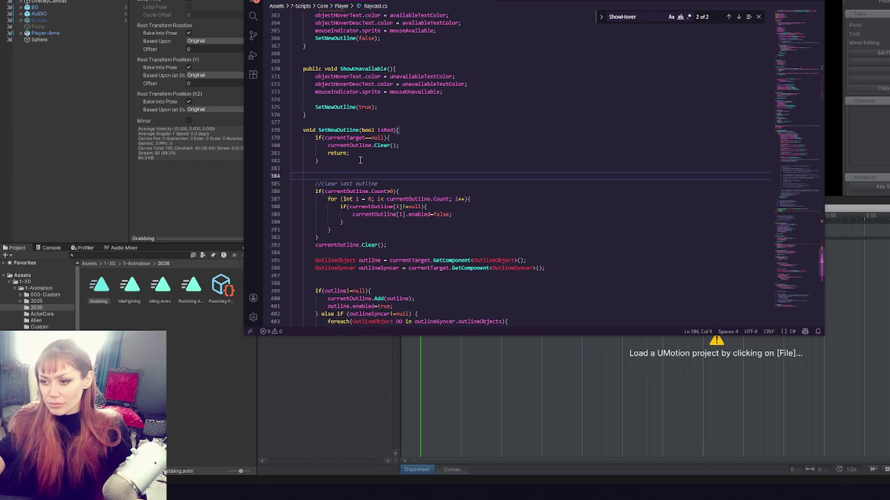
pyautogui.press('Return')
pyautogui.press('Return')
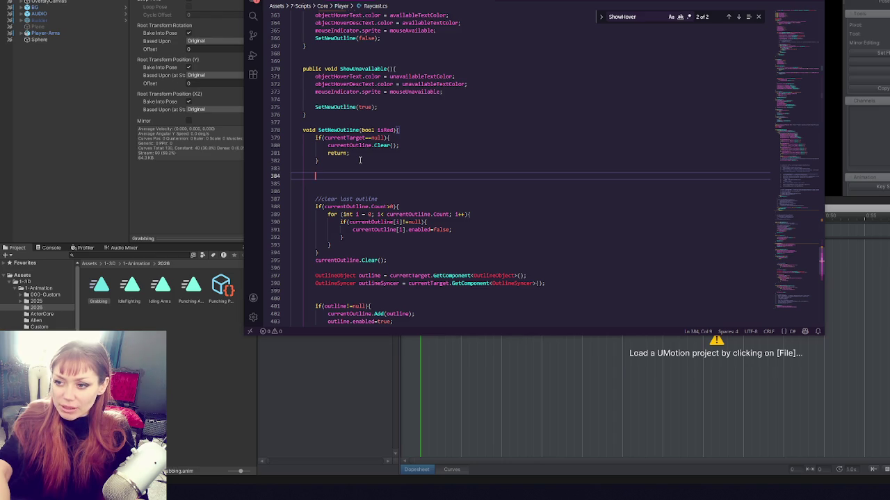
# Add an 'if(currentTarget.GetComponent<ItemUsable>())' check with an 'itemUsable thisItem =' line above it.
pyautogui.write('if(')
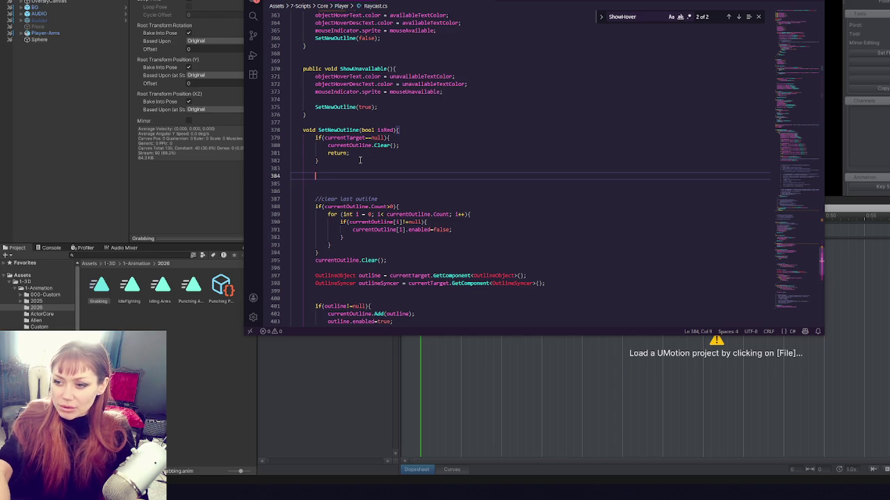
pyautogui.write('cu')
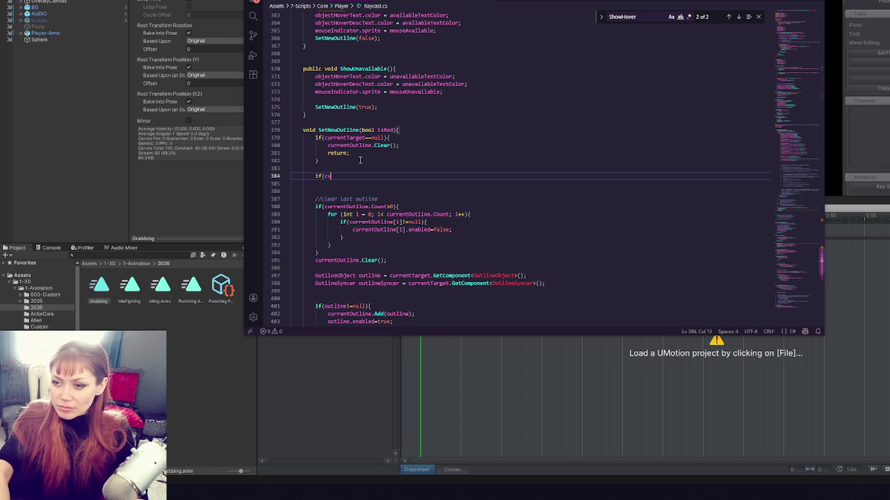
pyautogui.write('rrentTarget.Get')
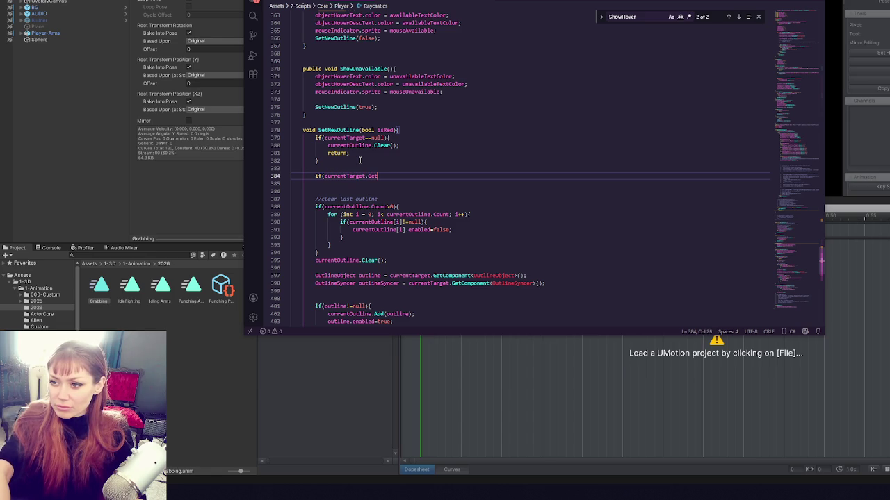
pyautogui.write('Component<Item')
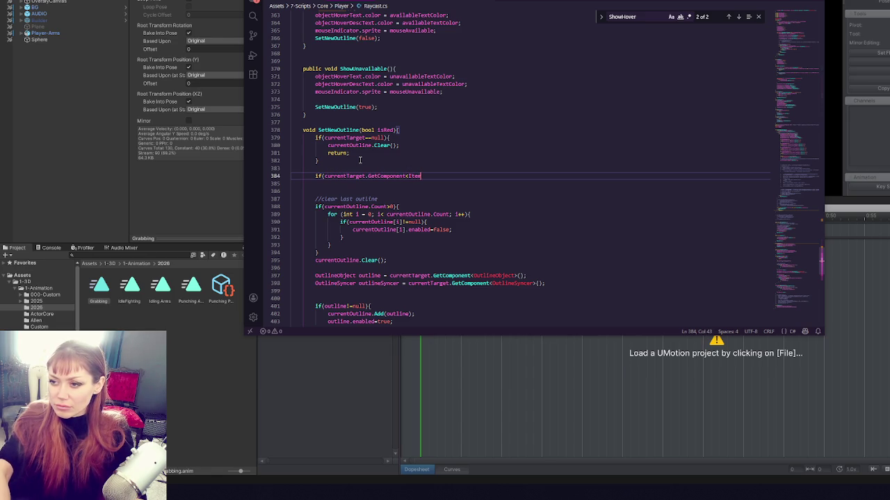
pyautogui.write('Usable>()')
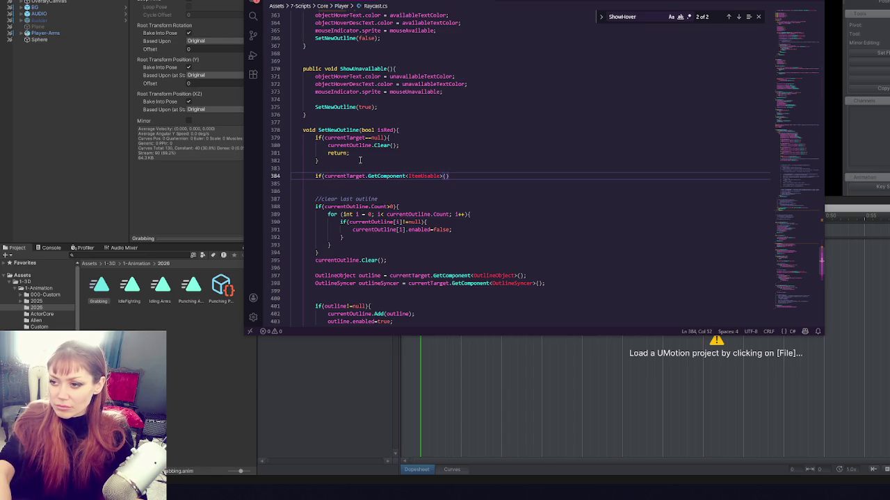
pyautogui.press('Up')
pyautogui.press('Return')
pyautogui.press('Return')
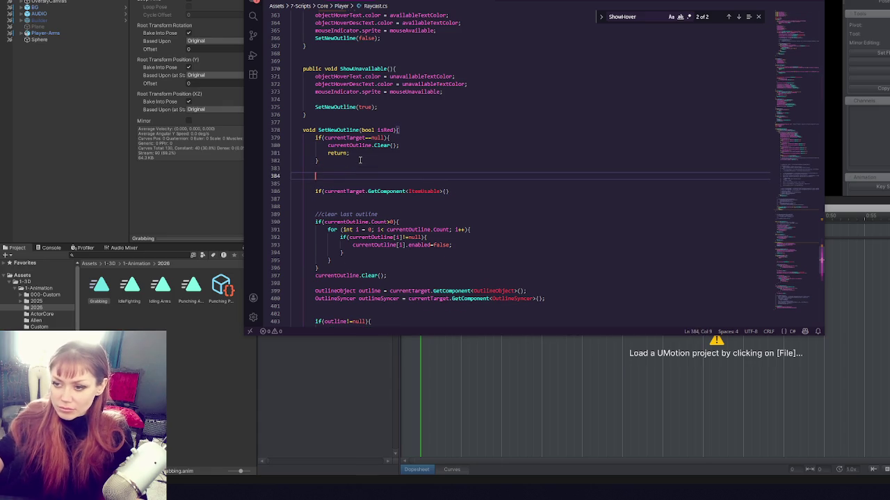
pyautogui.press('Up')
pyautogui.write('itemUsable thisItem')
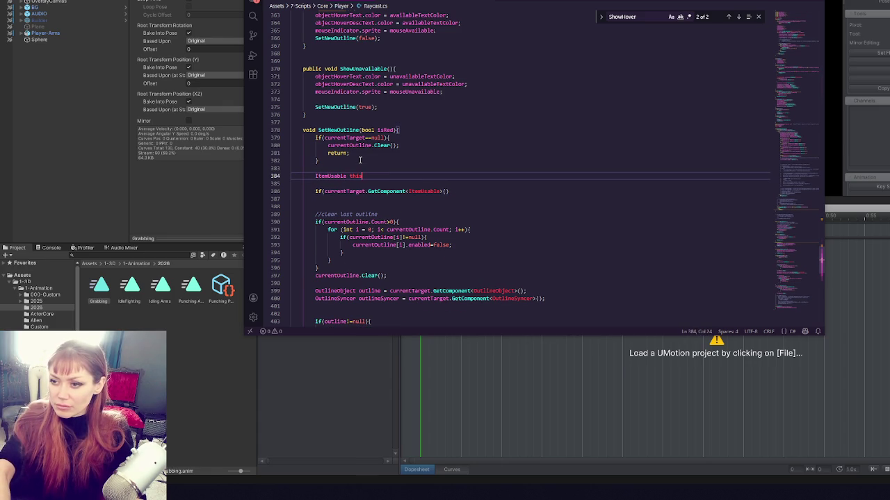
pyautogui.write(' =')
# Move the GetComponent<ItemUsable>() call into the thisItem assignment and start 'if(thisItem.'.
pyautogui.click(325, 192)
pyautogui.moveTo(325, 192); pyautogui.dragTo(448, 192)
pyautogui.hotkey('ctrl', 'x')
pyautogui.press('Up')
pyautogui.press('Up')
pyautogui.press('End')
pyautogui.hotkey('ctrl', 'v')
pyautogui.write(';')
pyautogui.click(369, 189)
pyautogui.write('thisItem.')
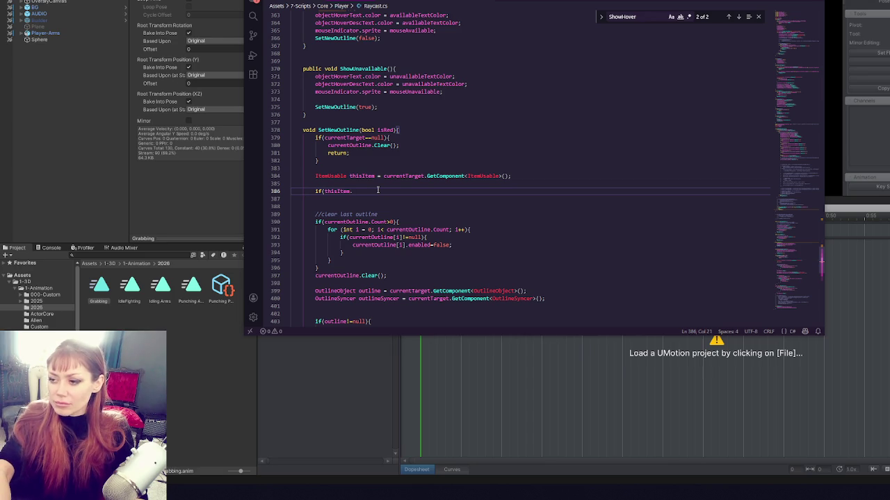
pyautogui.hotkey('ctrl', 'Tab')
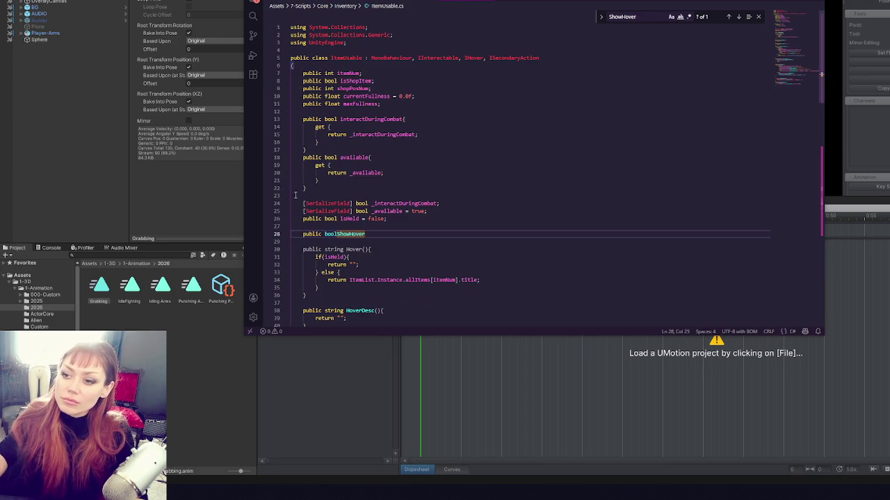
# Finish line 28 as 'public bool showHover = true;'.
pyautogui.write(';')
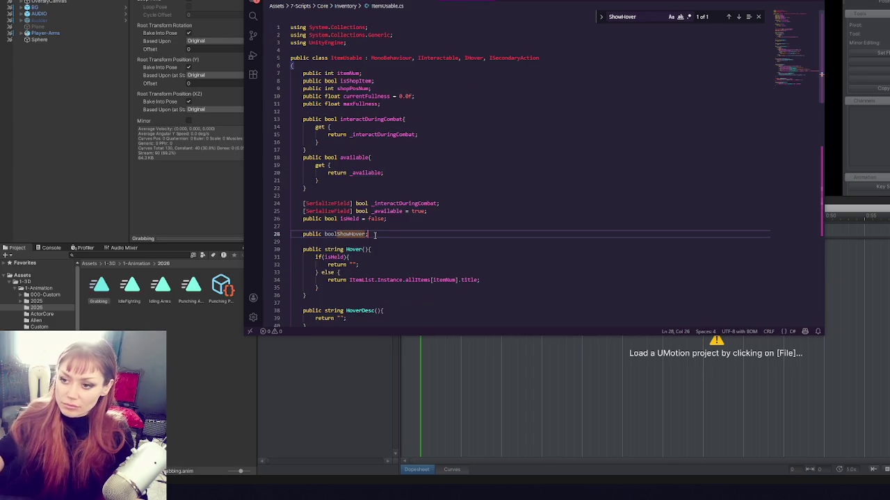
pyautogui.press('BackSpace')
pyautogui.write('= false')
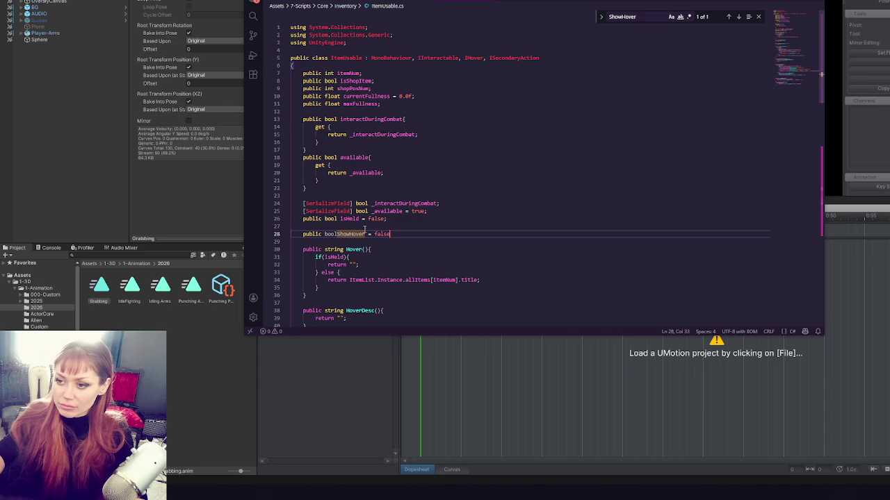
pyautogui.click(338, 234)
pyautogui.write('_s')
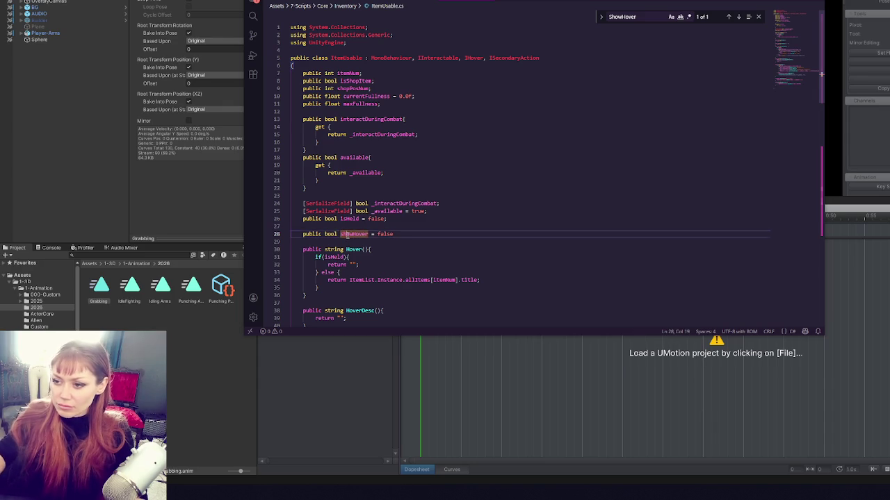
pyautogui.click(400, 233)
pyautogui.write(';')
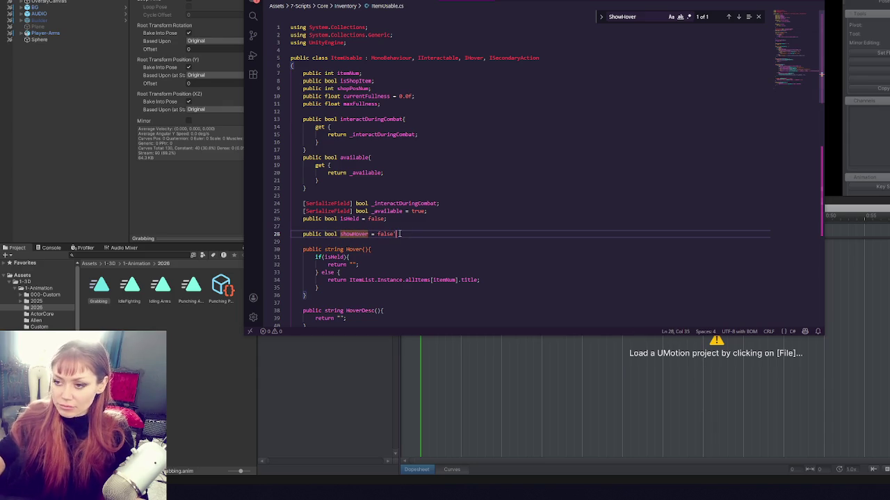
pyautogui.press('Left')
pyautogui.press('BackSpace')
pyautogui.press('BackSpace')
pyautogui.press('BackSpace')
pyautogui.write('true')
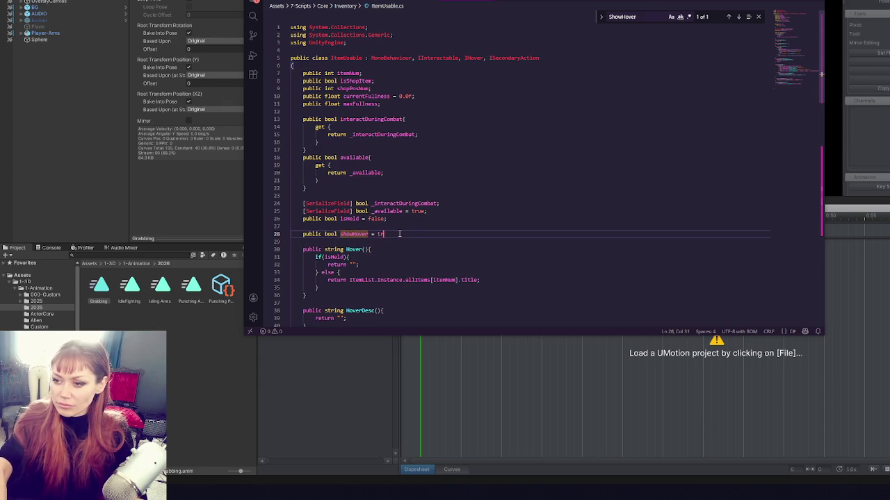
pyautogui.doubleClick(356, 234)
# Add 'showHover = false;' under the else branch in Interact(), then open InventorySlots.cs.
pyautogui.scroll(-15, 401, 203)
pyautogui.click(393, 122)
pyautogui.click(395, 193)
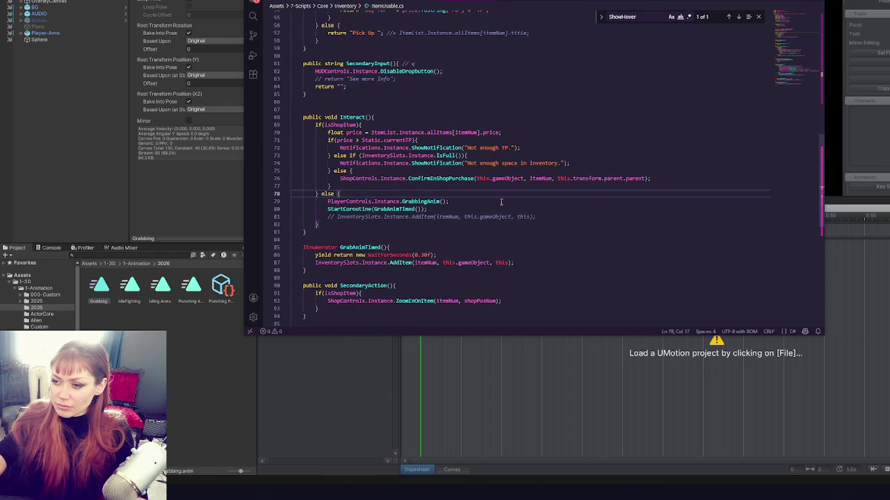
pyautogui.press('Return')
pyautogui.write('showHover.')
pyautogui.press('BackSpace')
pyautogui.write('= false;')
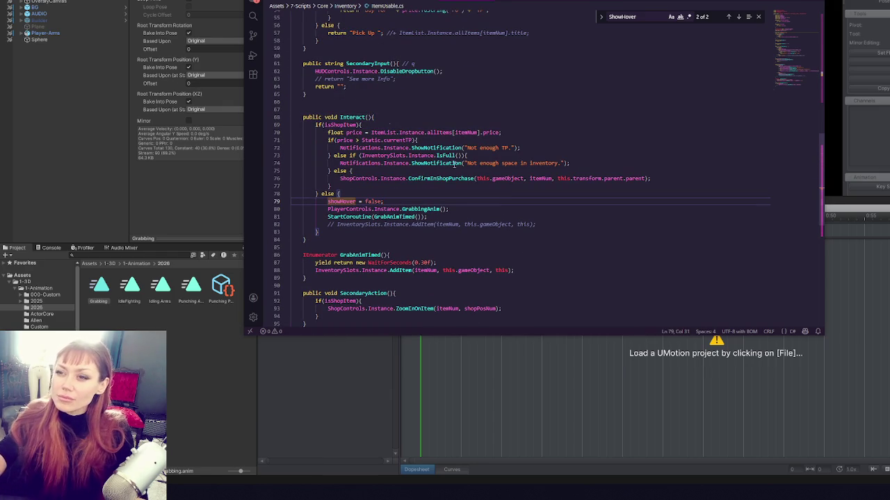
pyautogui.click(299, 6)
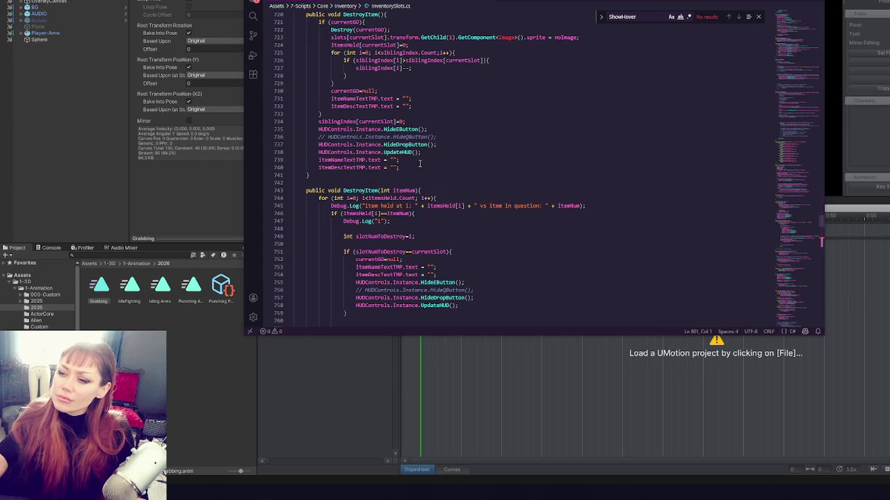
# Return to Raycast.cs and complete line 386 as 'if(thisItem.showHover){'.
pyautogui.hotkey('alt', 'Left')
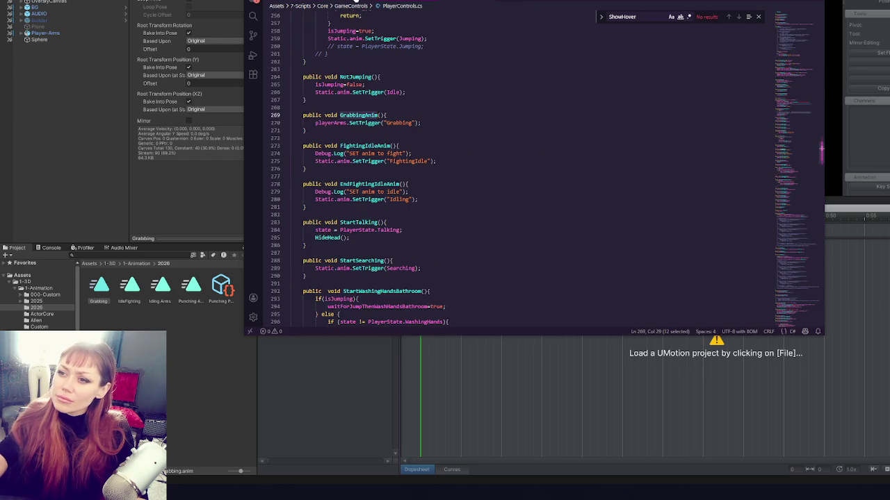
pyautogui.hotkey('alt', 'Left')
pyautogui.write('show')
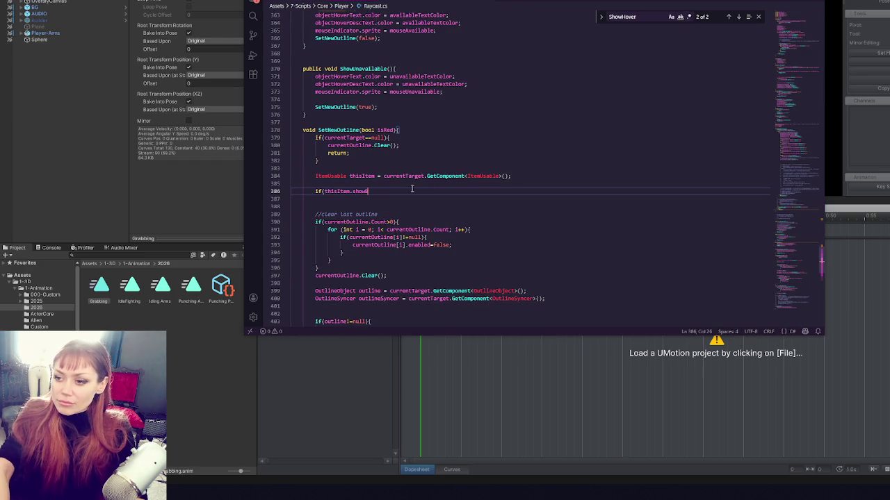
pyautogui.write('Hover')
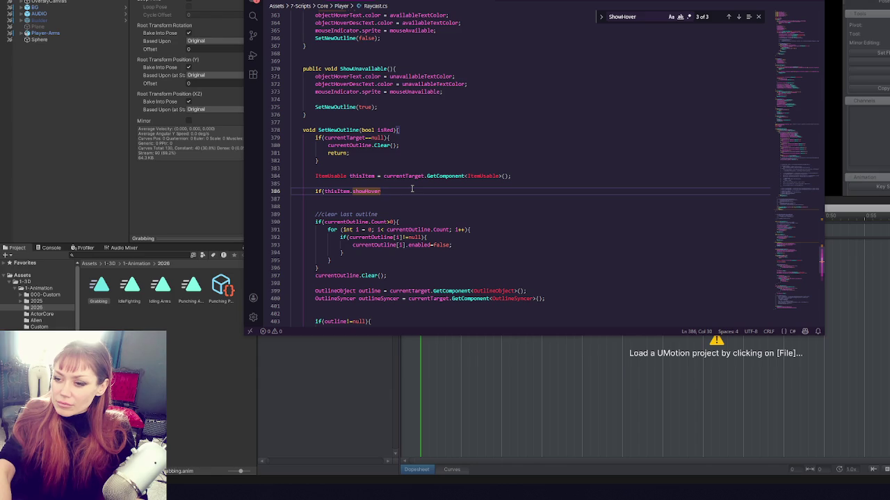
pyautogui.write('){')
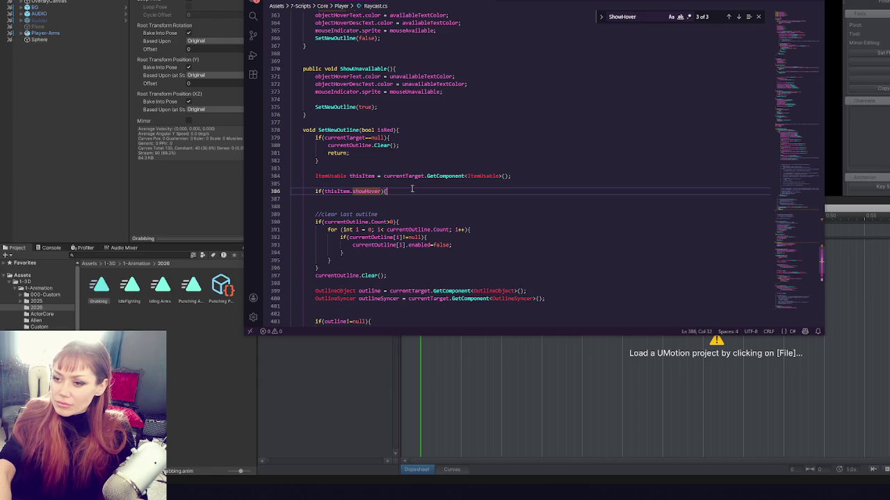
pyautogui.scroll(-2, 412, 188)
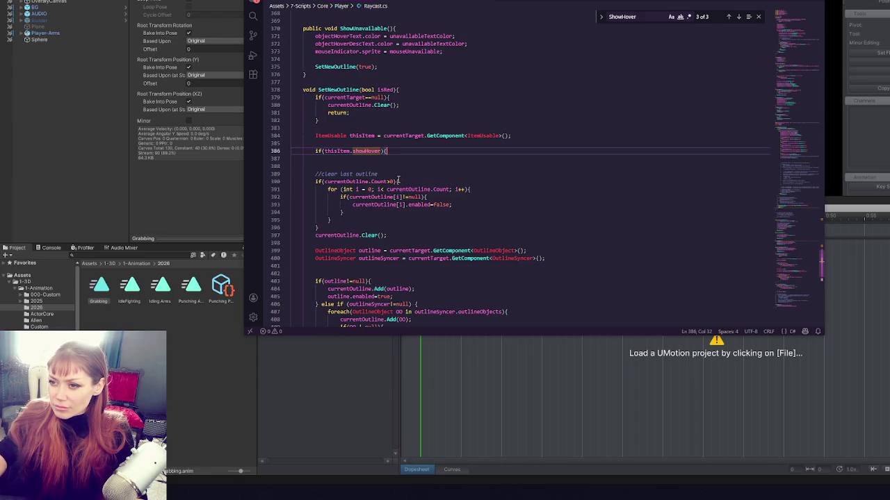
pyautogui.doubleClick(364, 105)
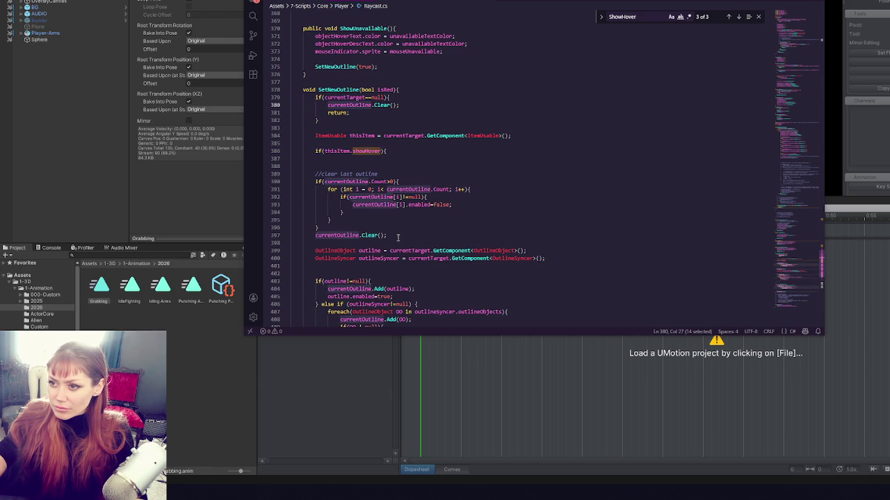
# Move the clear-last-outline block to the top of SetNewOutline and remove the redundant currentOutline.Clear().
pyautogui.click(398, 238)
pyautogui.moveTo(398, 238)
pyautogui.mouseDown()
pyautogui.moveTo(415, 205)
pyautogui.moveTo(417, 168)
pyautogui.mouseUp()
pyautogui.press('BackSpace')
pyautogui.click(416, 86)
pyautogui.press('Return')
pyautogui.hotkey('ctrl', 'v')
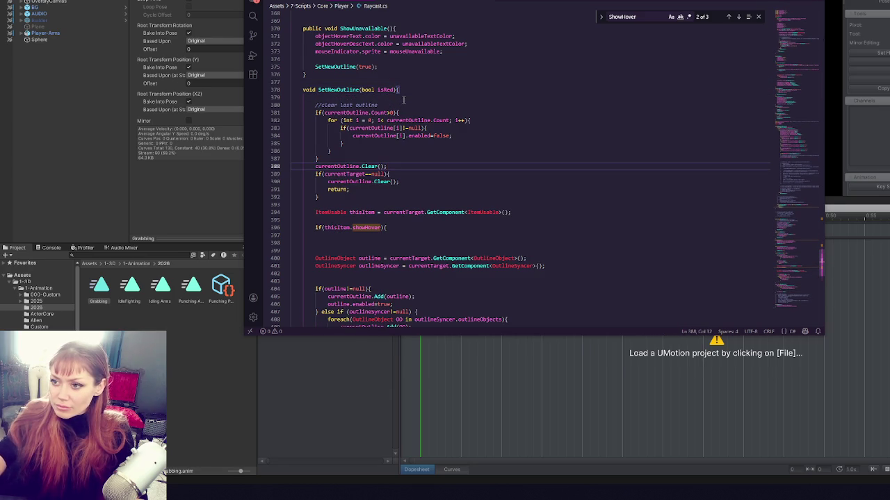
pyautogui.press('Return')
pyautogui.moveTo(400, 189); pyautogui.dragTo(391, 181)
pyautogui.press('BackSpace')
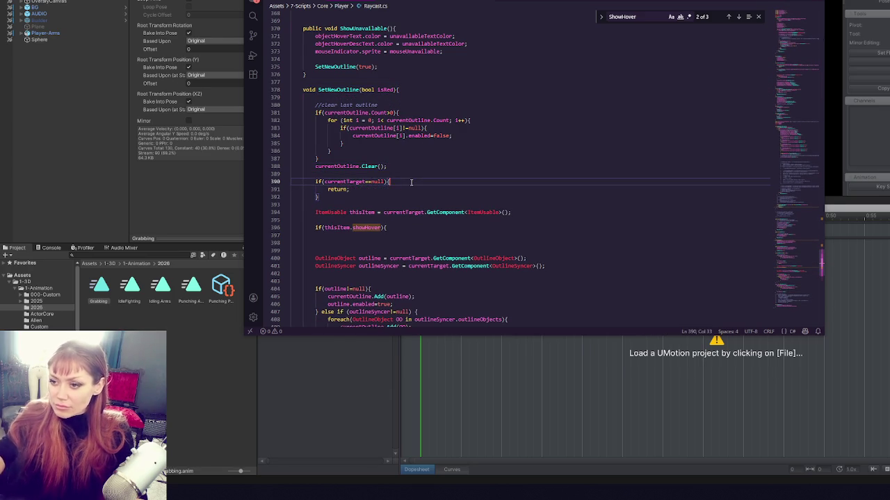
# Keep the thisItem line and paste a copy of the null-check block onto line 395.
pyautogui.moveTo(532, 212); pyautogui.dragTo(535, 207)
pyautogui.press('BackSpace')
pyautogui.hotkey('ctrl', 'z')
pyautogui.moveTo(357, 226); pyautogui.dragTo(402, 224)
pyautogui.moveTo(370, 184); pyautogui.dragTo(379, 202)
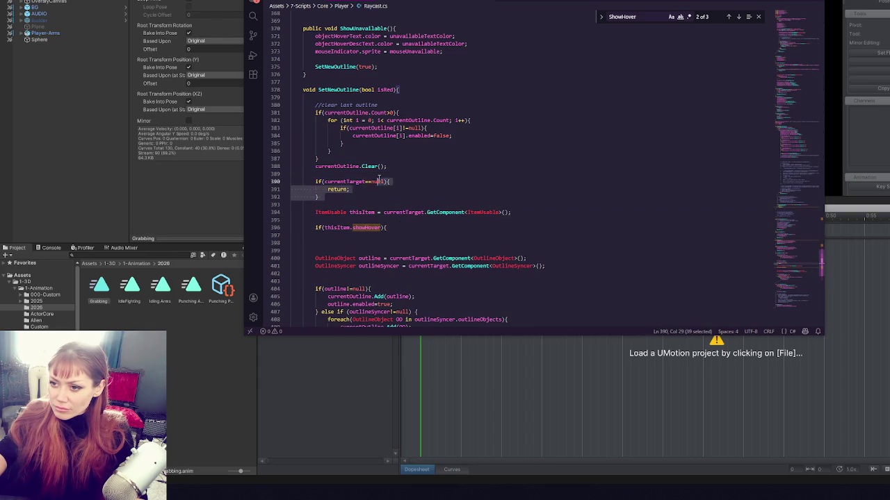
pyautogui.click(394, 219)
pyautogui.hotkey('ctrl', 'v')
# Replace the copied check with 'if(!thisItem.showHover)' and return to Unity to recompile.
pyautogui.moveTo(389, 258); pyautogui.dragTo(316, 259)
pyautogui.hotkey('ctrl', 'x')
pyautogui.moveTo(315, 228); pyautogui.dragTo(391, 228)
pyautogui.hotkey('ctrl', 'v')
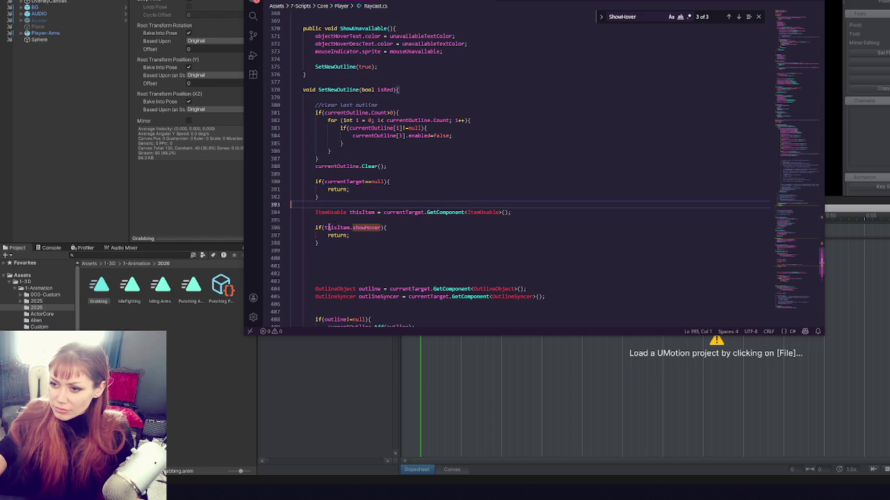
pyautogui.write('!')
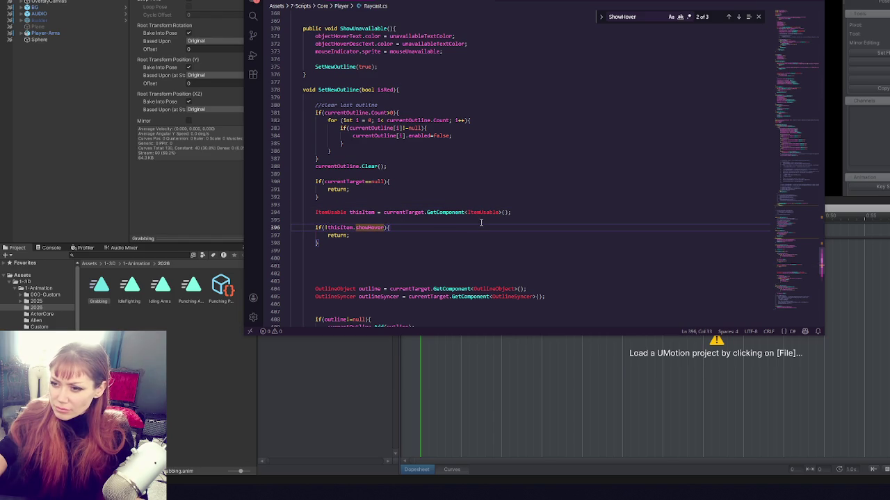
pyautogui.click(480, 222)
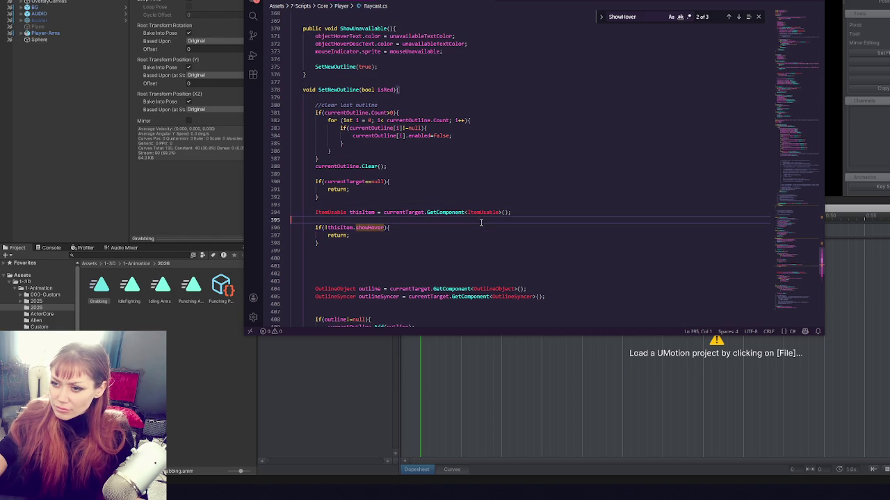
pyautogui.hotkey('alt', 'Tab')
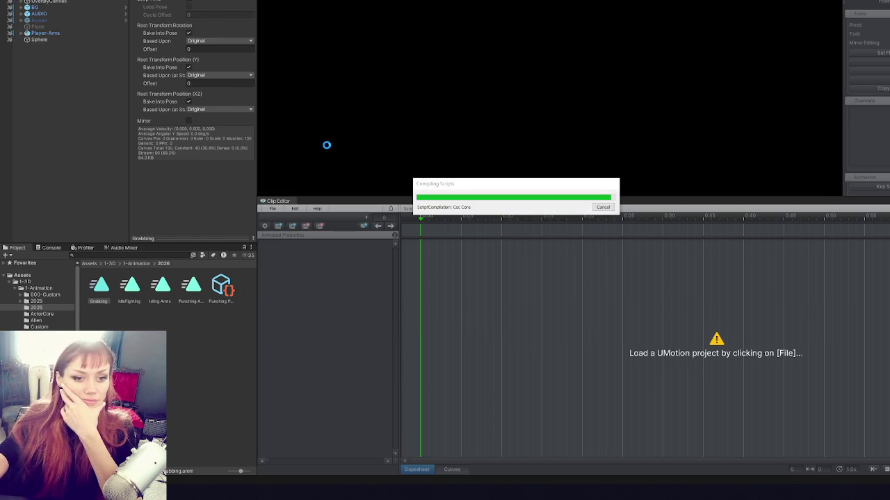
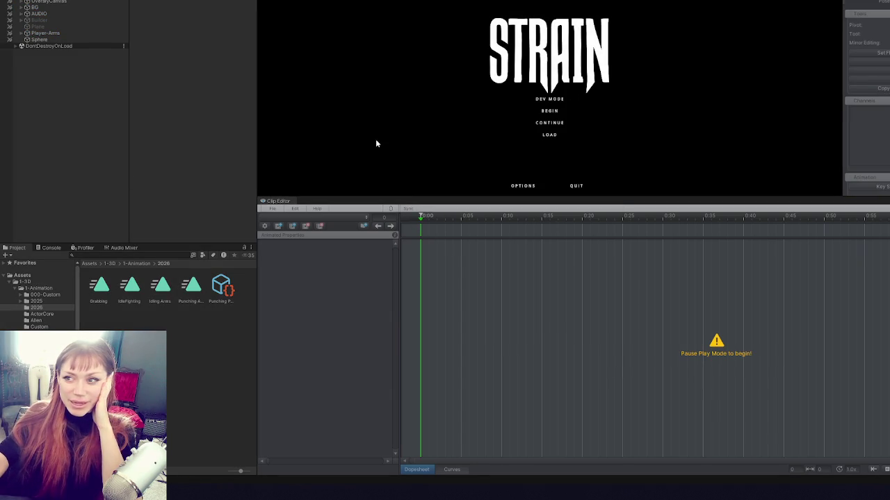
# Begin a new game and pick up the stone, yellow paper, seedling and kettle.
pyautogui.click(558, 106)
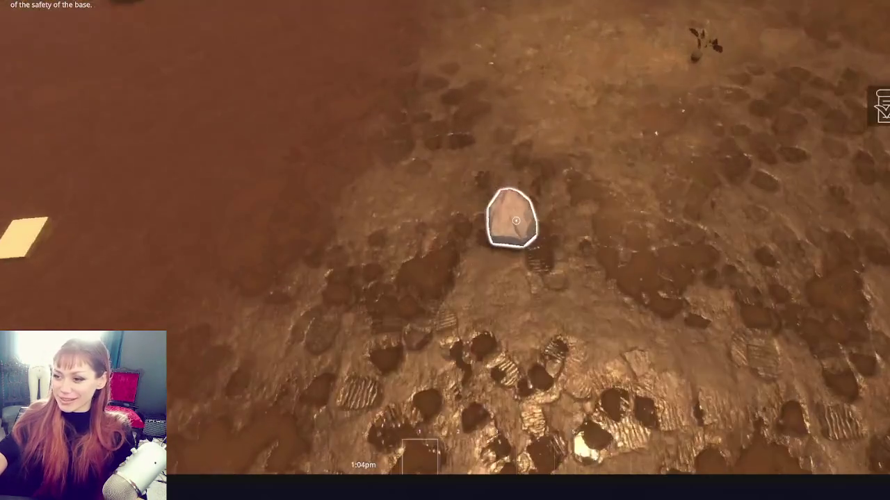
pyautogui.click(515, 220)
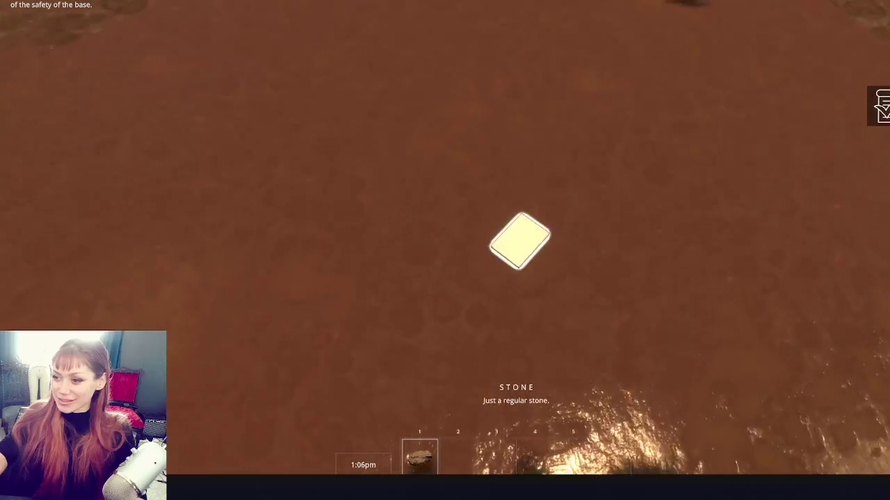
pyautogui.click(516, 221)
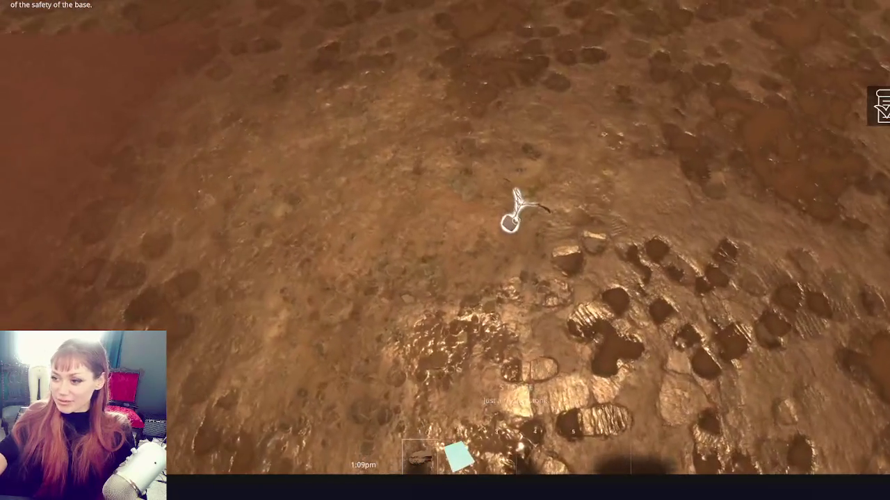
pyautogui.click(516, 220)
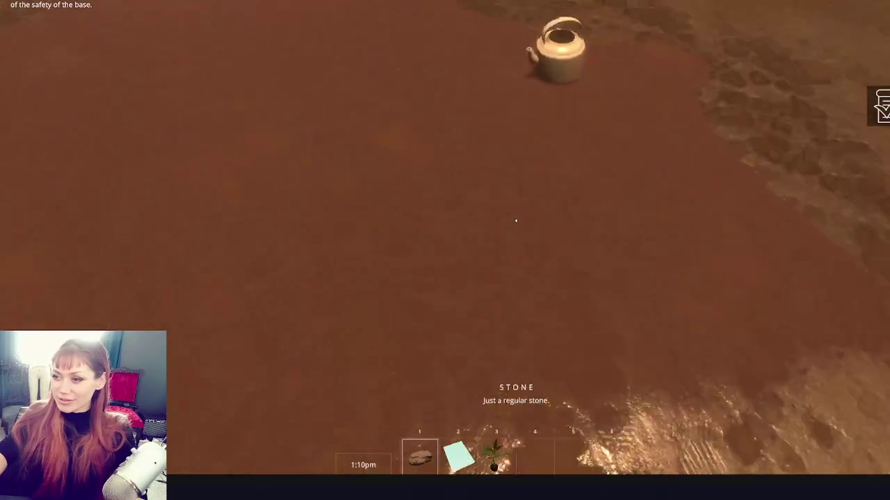
pyautogui.click(515, 221)
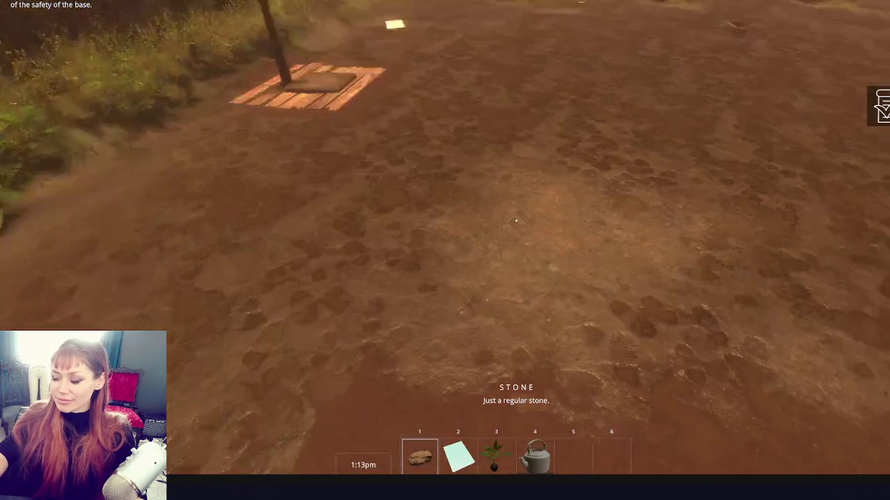
# Drop the stone, seedling and kettle from hotbar slots, then open the in-game inventory menu.
pyautogui.click(516, 220)
pyautogui.press('3')
pyautogui.click(516, 220)
pyautogui.press('4')
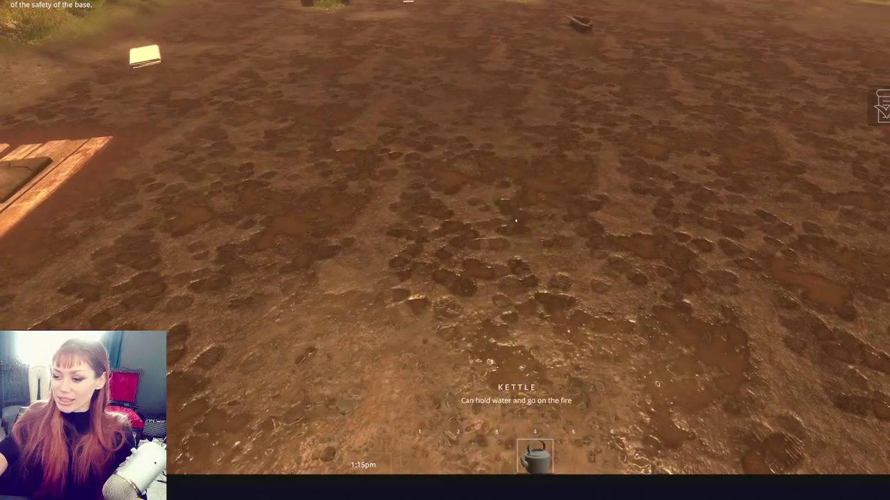
pyautogui.click(516, 220)
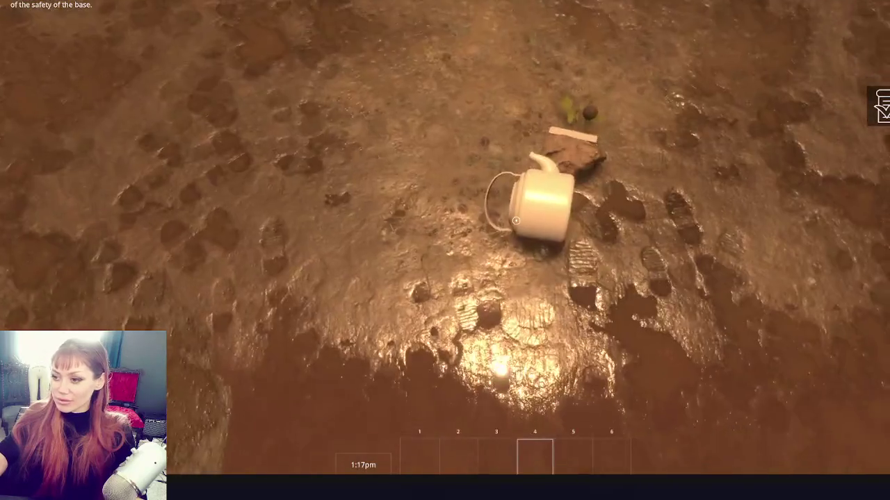
pyautogui.press('Tab')
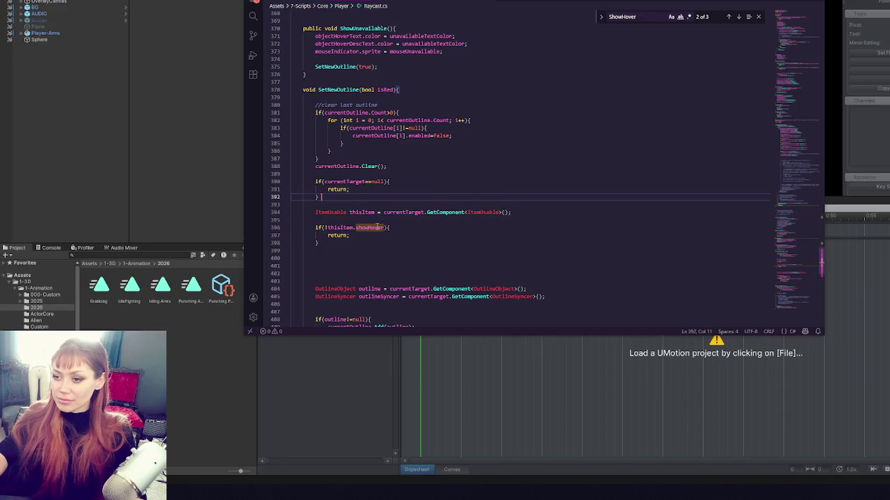
# Comment out the showHover early-return on lines 396–398 of Raycast.cs, save, and return to Unity.
pyautogui.doubleClick(378, 227)
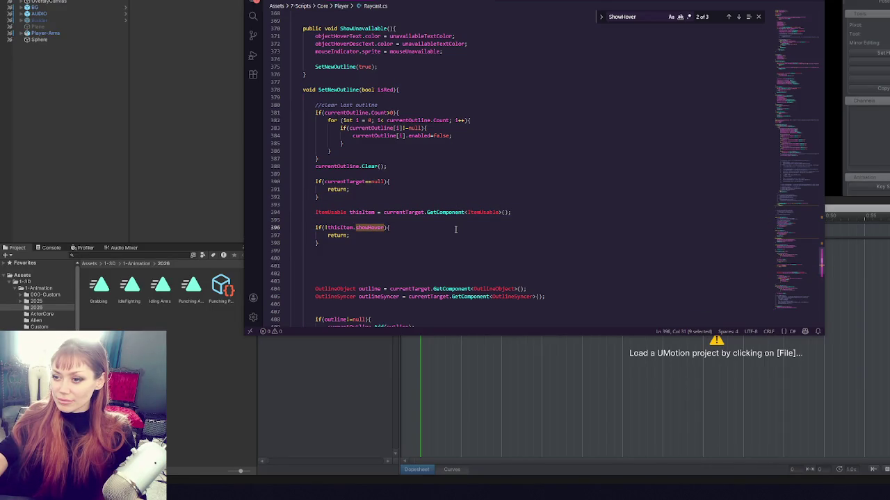
pyautogui.click(455, 230)
pyautogui.moveTo(448, 219); pyautogui.dragTo(449, 245)
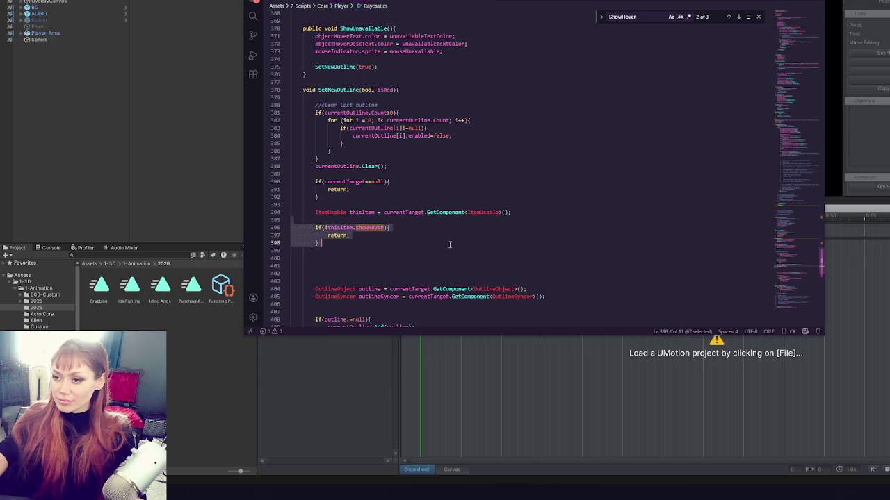
pyautogui.hotkey('ctrl', '/')
pyautogui.hotkey('ctrl', 's')
pyautogui.click(155, 152)
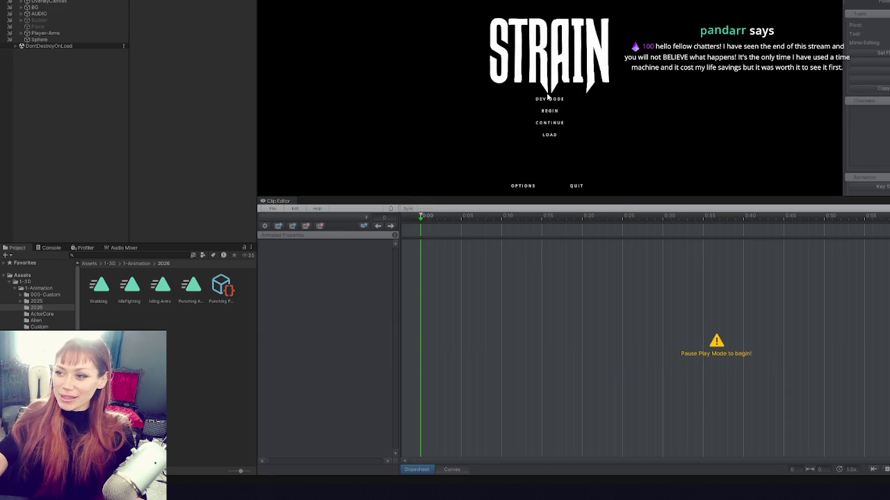
# Start DEV MODE in a maximized Game view, walk to the weed sprout to check its outline, then pause.
pyautogui.click(547, 101)
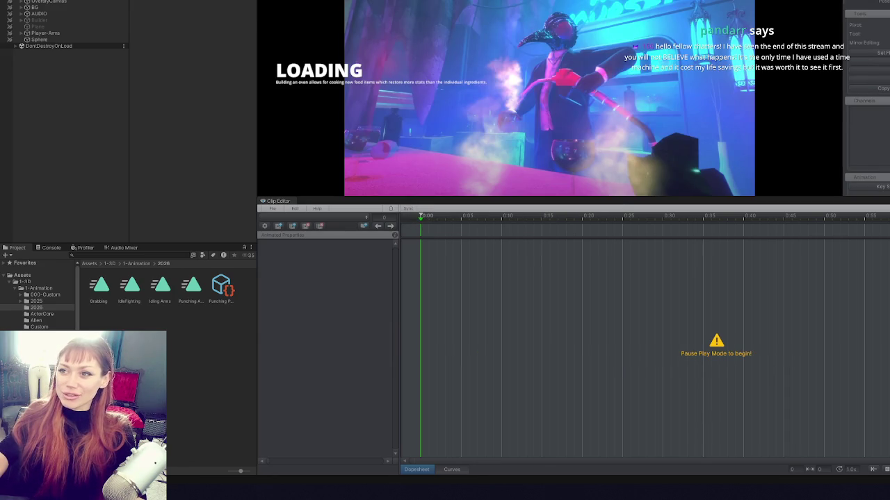
pyautogui.hotkey('shift', 'space')
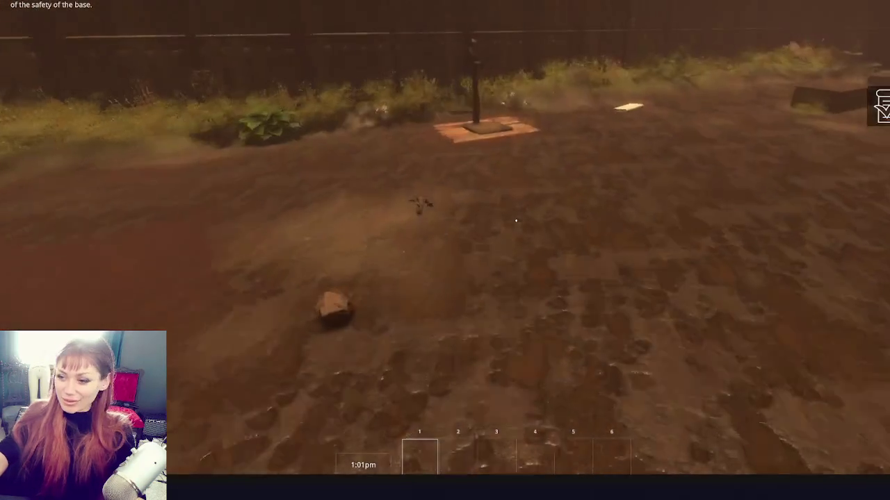
pyautogui.press('w')
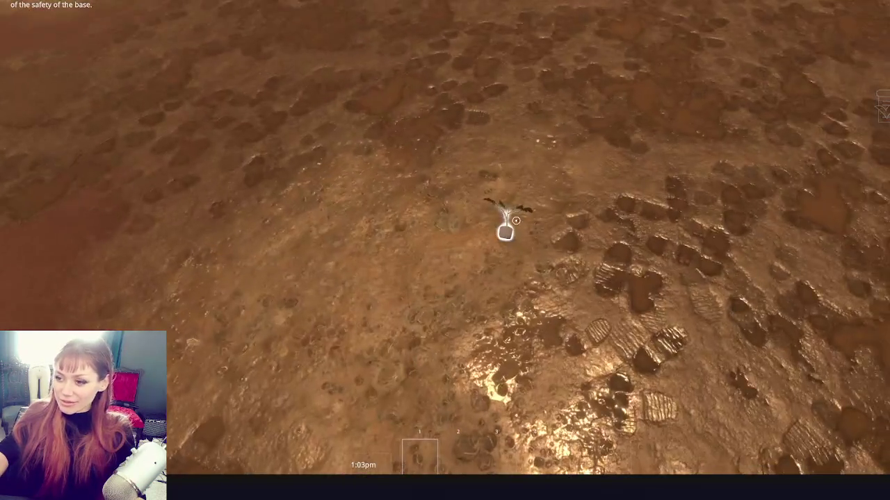
pyautogui.press('Escape')
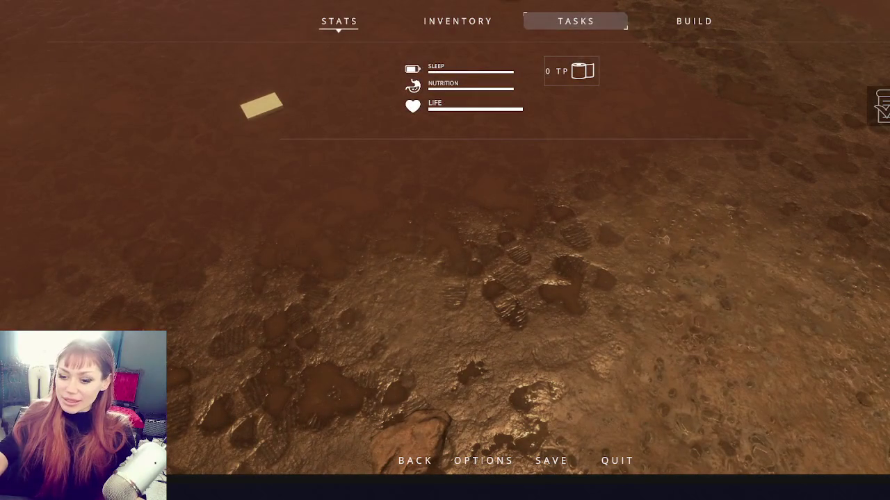
# Return to Raycast.cs and revisit the showHover check on lines 396–397.
pyautogui.hotkey('alt', 'Tab')
pyautogui.click(393, 228)
pyautogui.click(375, 239)
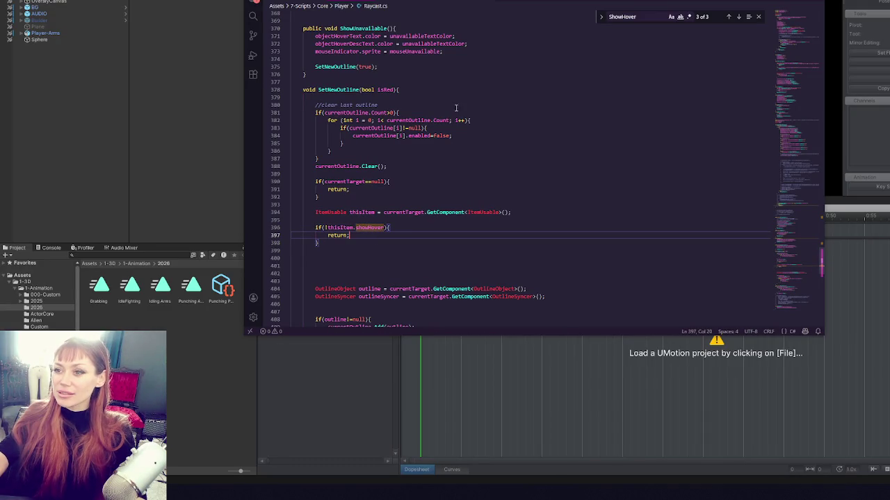
# In ItemUsable.cs, trace showHover from its pickup use on line 79 back to its declaration on line 28.
pyautogui.click(468, 0)
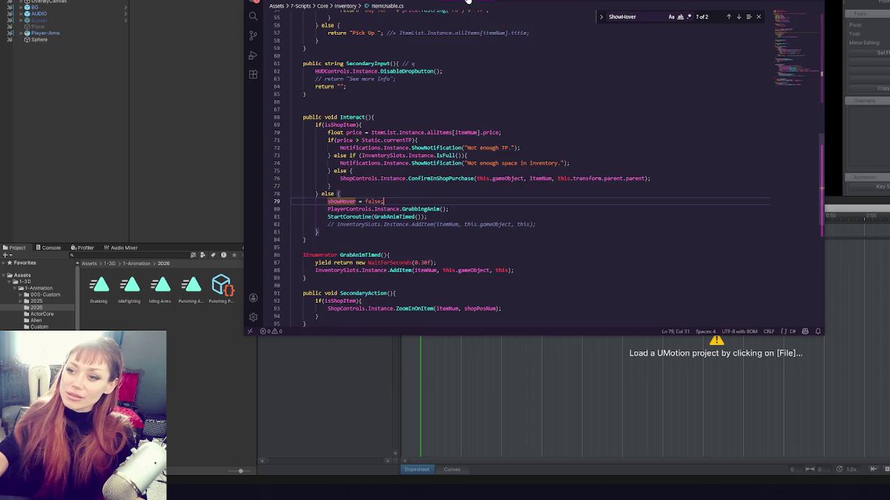
pyautogui.doubleClick(343, 202)
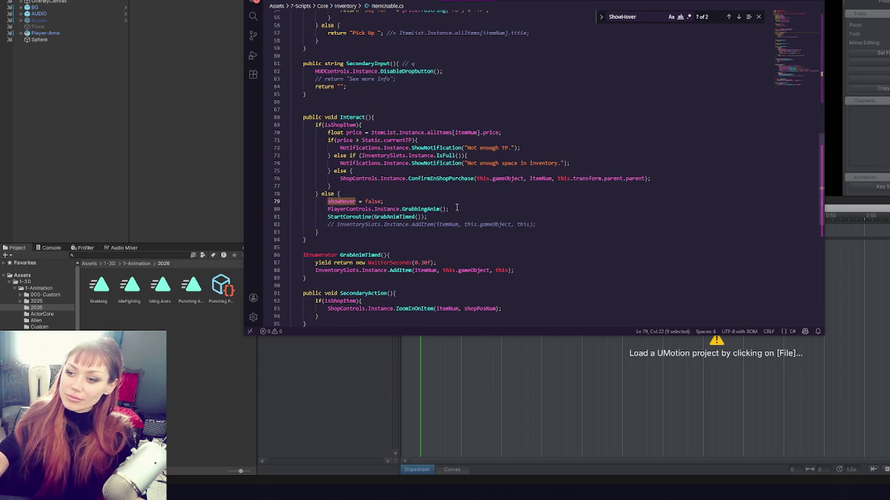
pyautogui.click(463, 216)
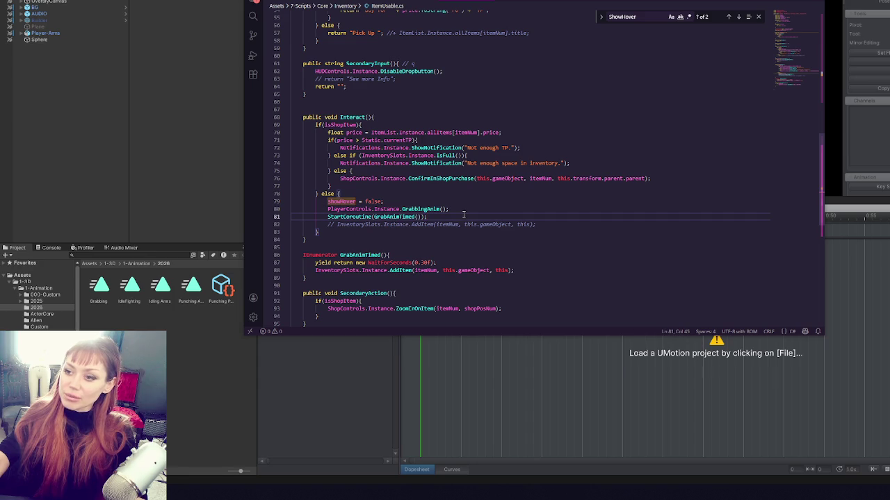
pyautogui.click(728, 16)
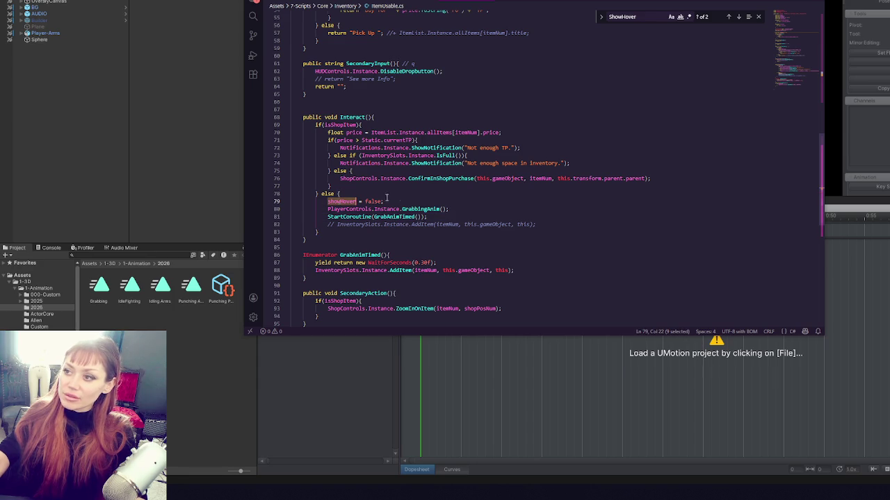
pyautogui.click(728, 17)
pyautogui.click(438, 123)
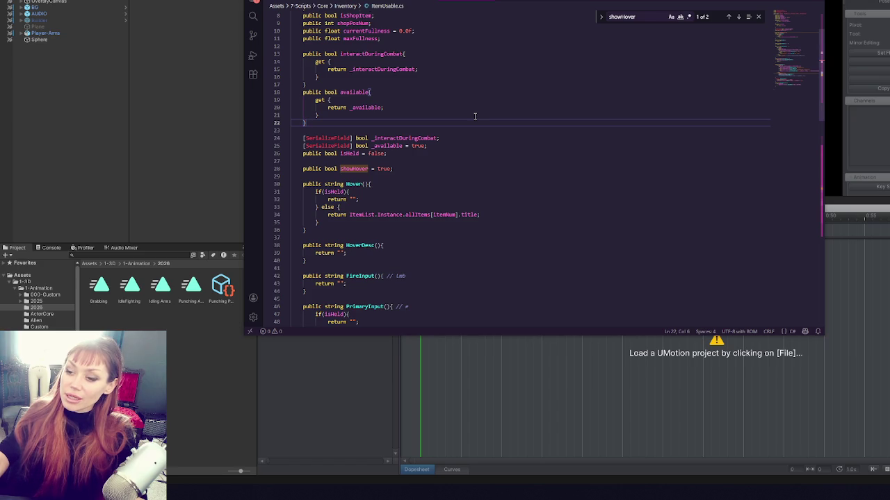
pyautogui.doubleClick(354, 168)
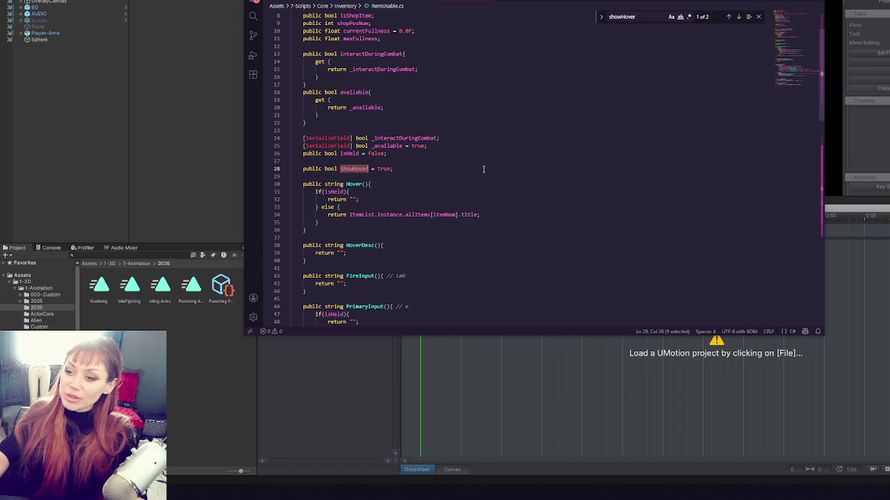
pyautogui.scroll(-15, 483, 169)
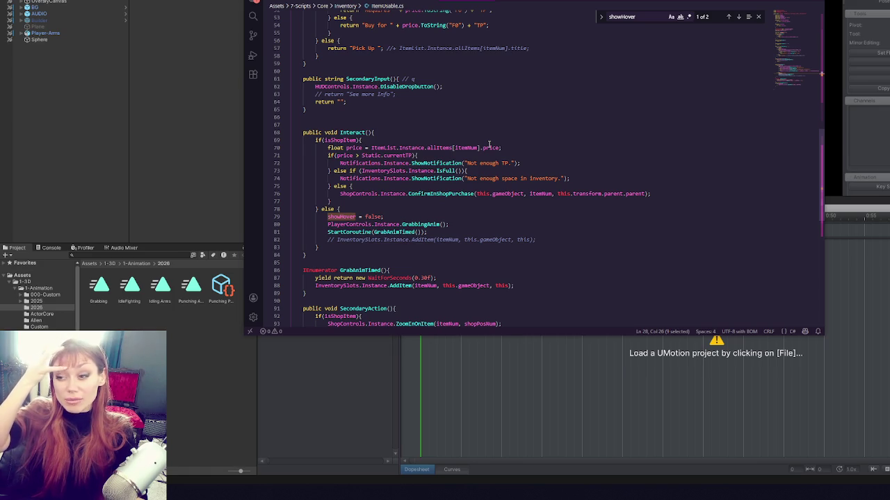
pyautogui.click(215, 161)
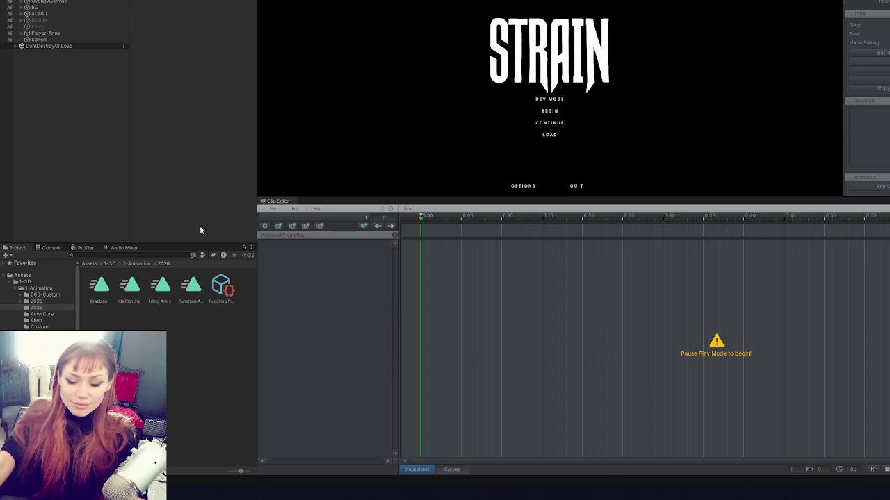
# Start DEV MODE in an enlarged Game view and pick up the stone, plant, newspaper and wooden stick.
pyautogui.click(558, 101)
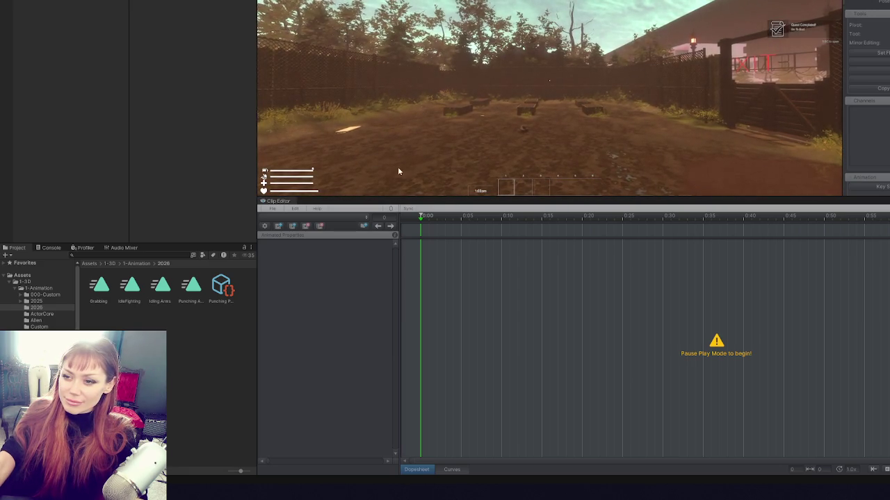
pyautogui.moveTo(403, 197); pyautogui.dragTo(451, 473)
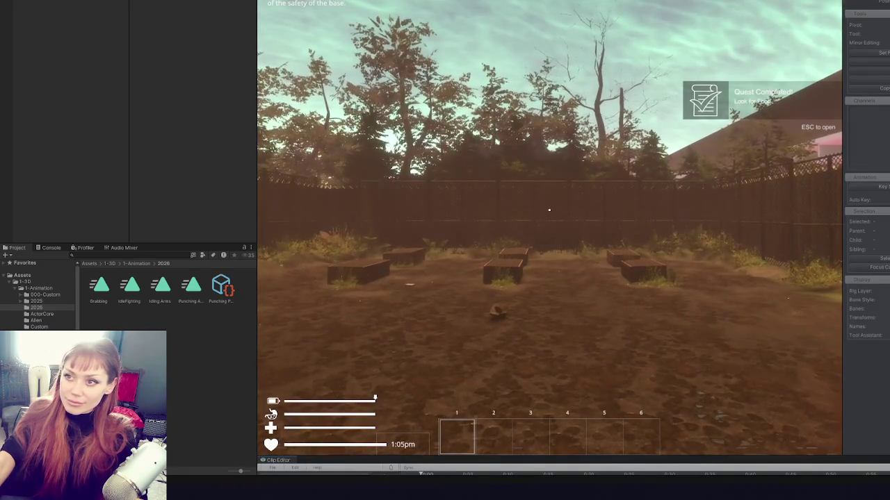
pyautogui.click(486, 361)
pyautogui.press('w')
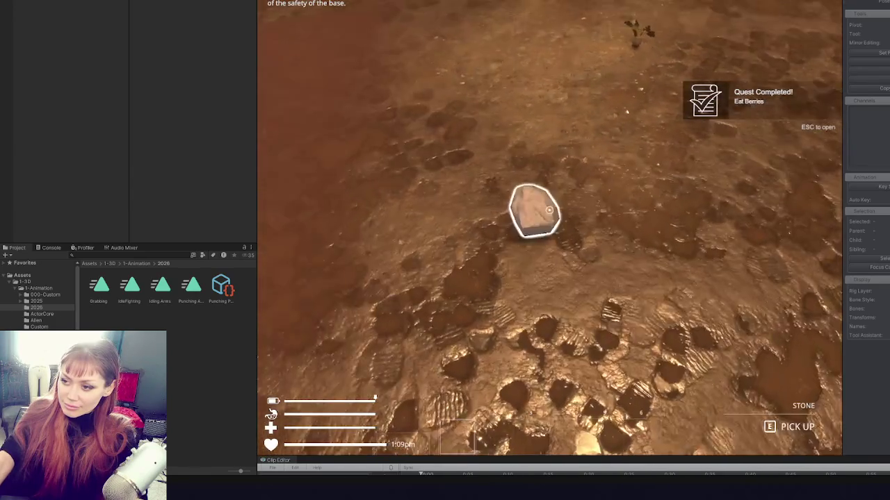
pyautogui.press('e')
pyautogui.press('w')
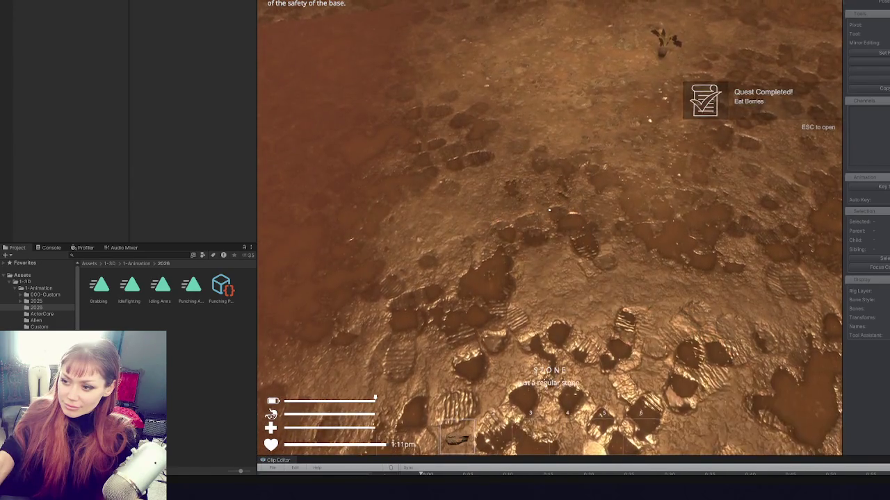
pyautogui.press('e')
pyautogui.press('w')
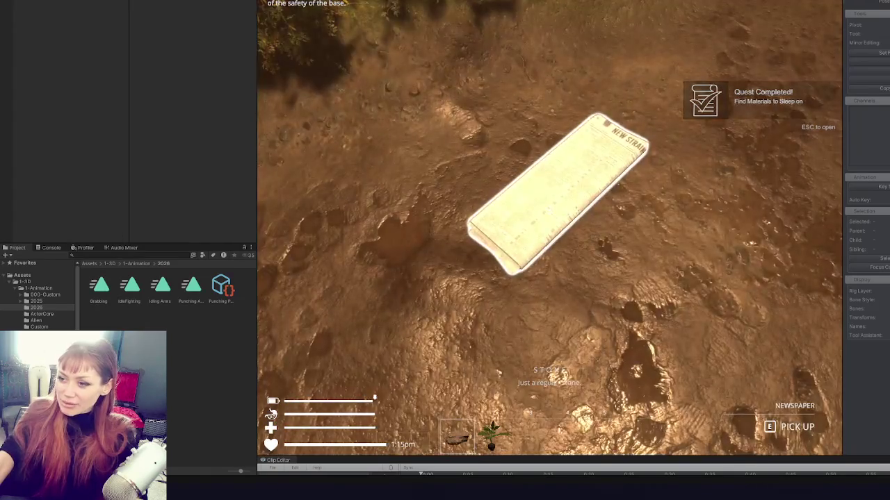
pyautogui.press('e')
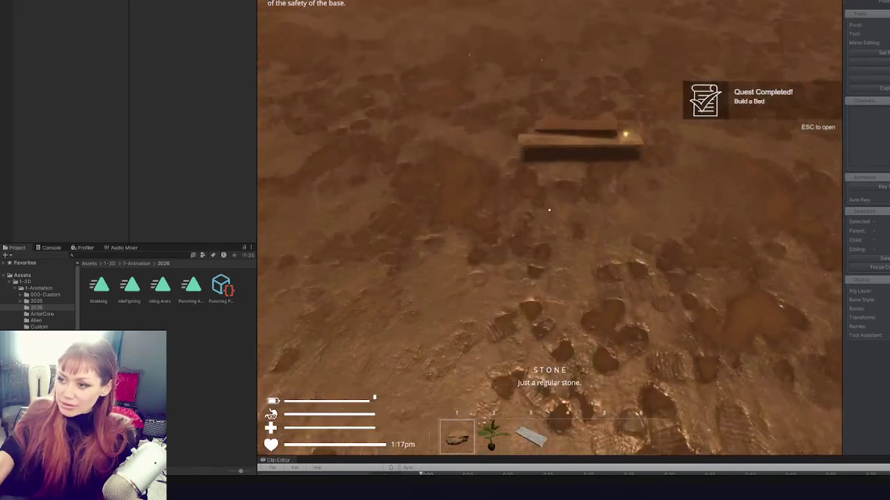
pyautogui.press('w')
pyautogui.press('e')
# Pick up the Floors Stone booklet, the rock by the table, the ground booklet and the newspaper.
pyautogui.press('w')
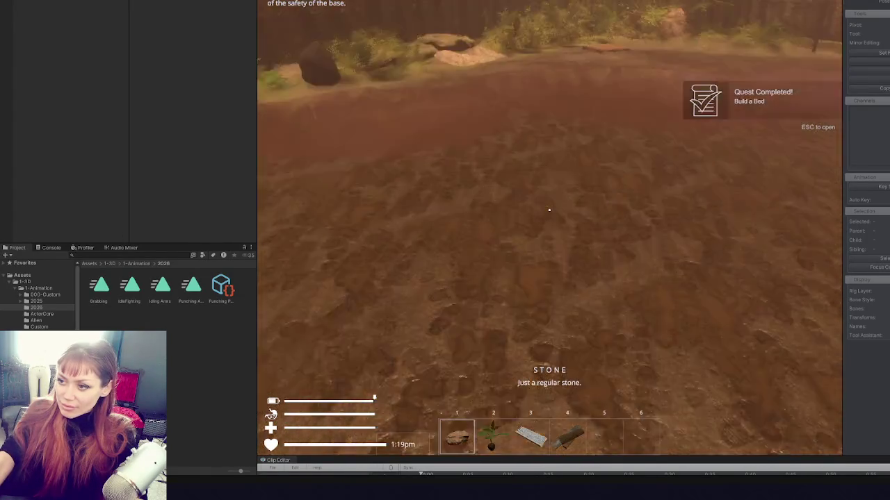
pyautogui.press('Escape')
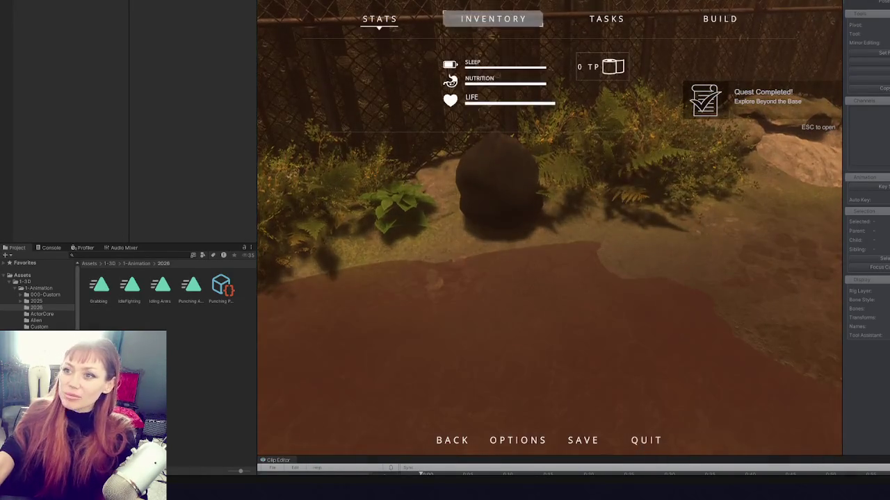
pyautogui.press('Escape')
pyautogui.scroll(-4, 570, 353)
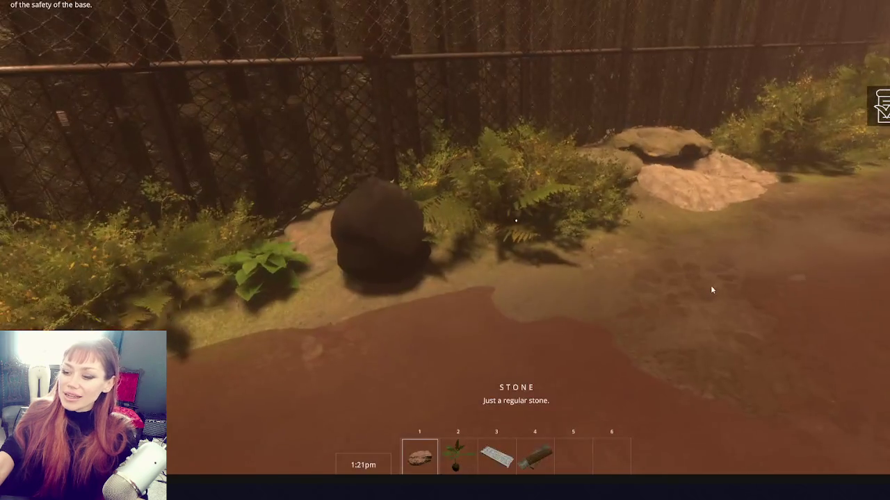
pyautogui.scroll(1, 720, 287)
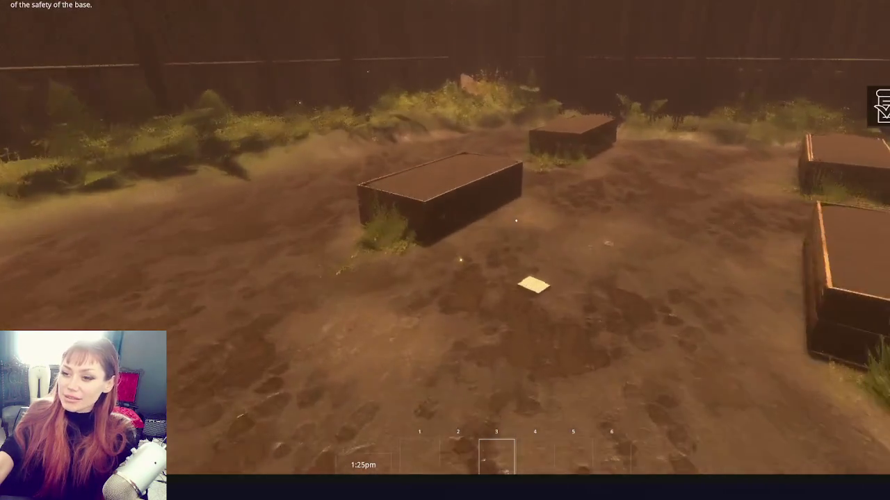
pyautogui.press('e')
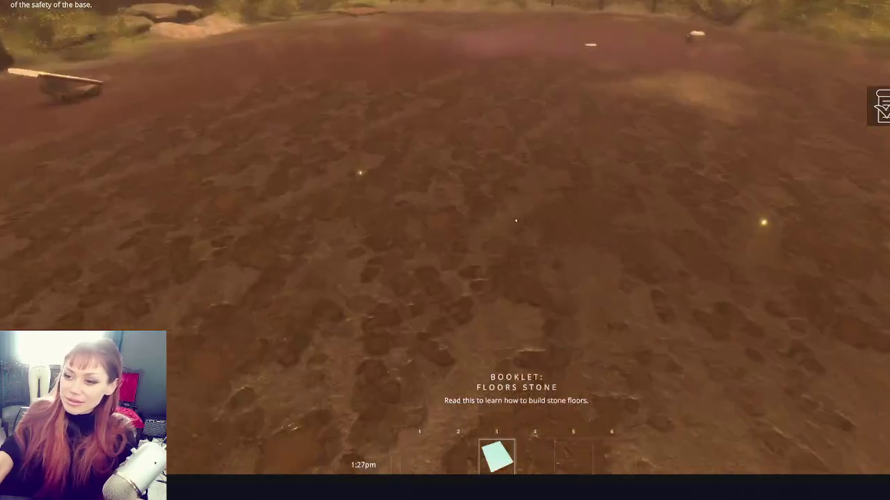
pyautogui.press('w')
pyautogui.press('e')
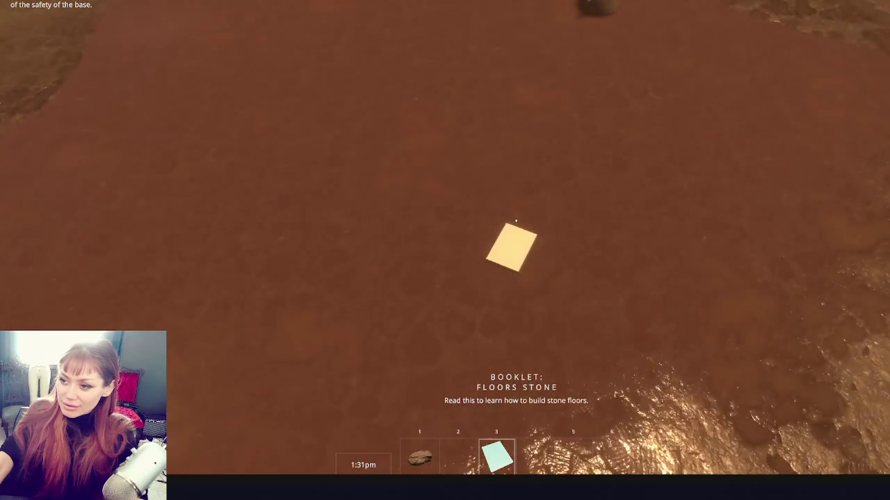
pyautogui.press('e')
pyautogui.press('e')
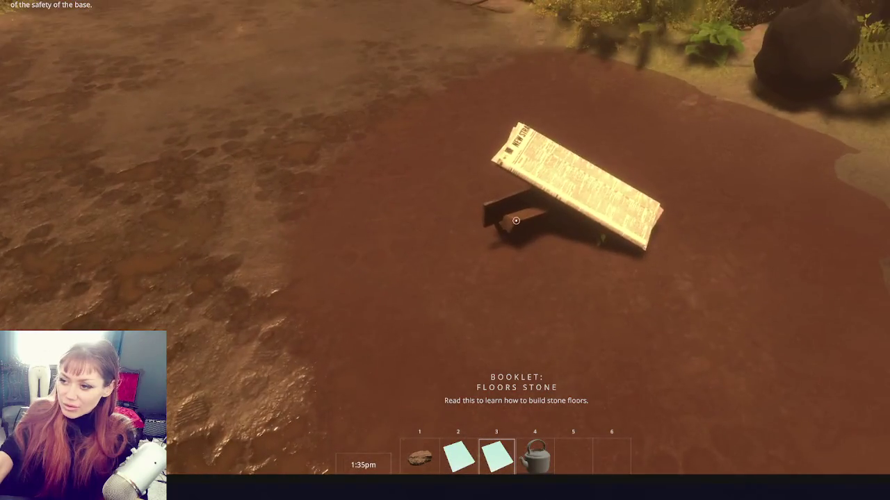
pyautogui.press('e')
# Open and close the pause menu, stop play mode, and make the animation clip panel taller.
pyautogui.press('Escape')
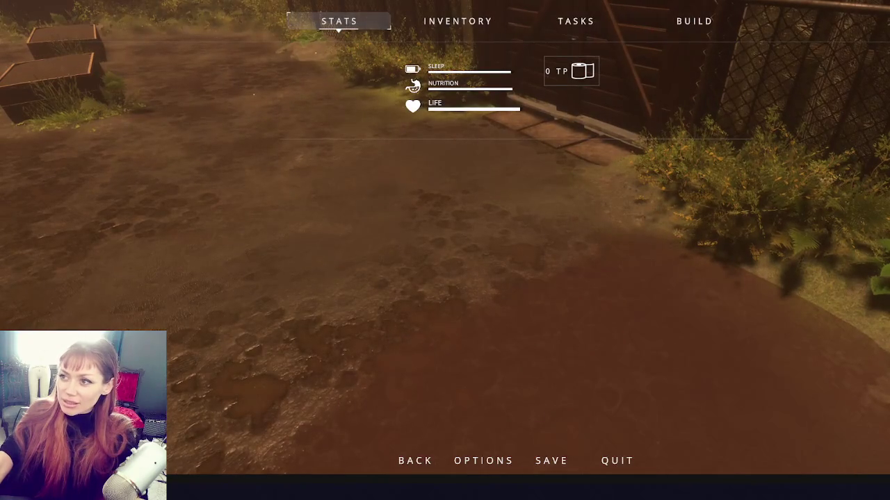
pyautogui.press('Escape')
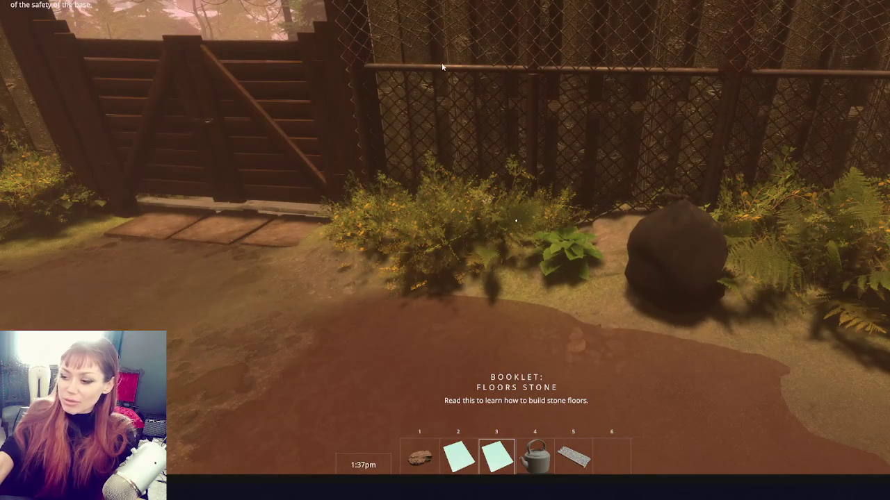
pyautogui.hotkey('ctrl', 'p')
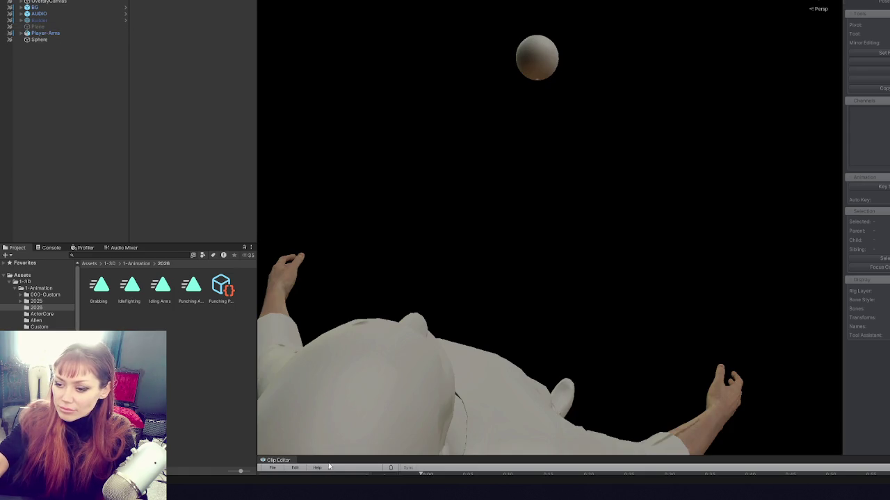
pyautogui.moveTo(330, 456); pyautogui.dragTo(339, 300)
# Load the Punching Player Arms project, select the Player-Arms rig, and review keyframes at frames 14 and 6.
pyautogui.click(279, 307)
pyautogui.moveTo(325, 345)
pyautogui.click(413, 344)
pyautogui.click(49, 34)
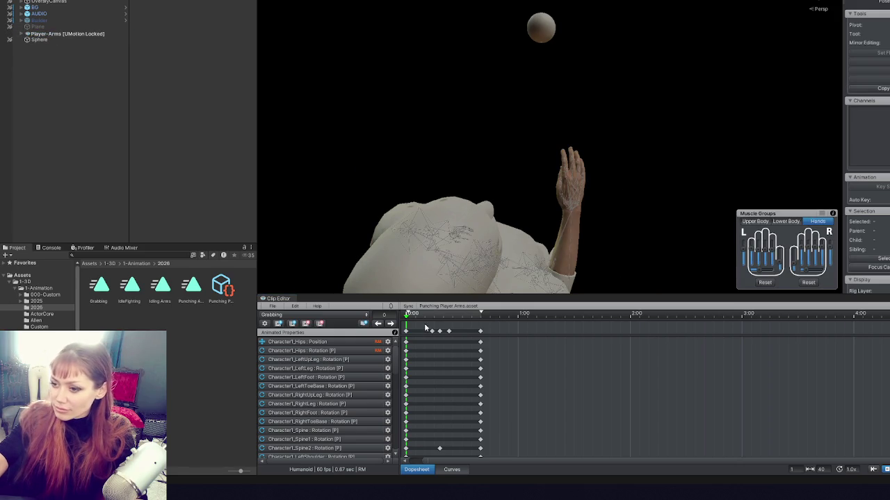
pyautogui.click(391, 324)
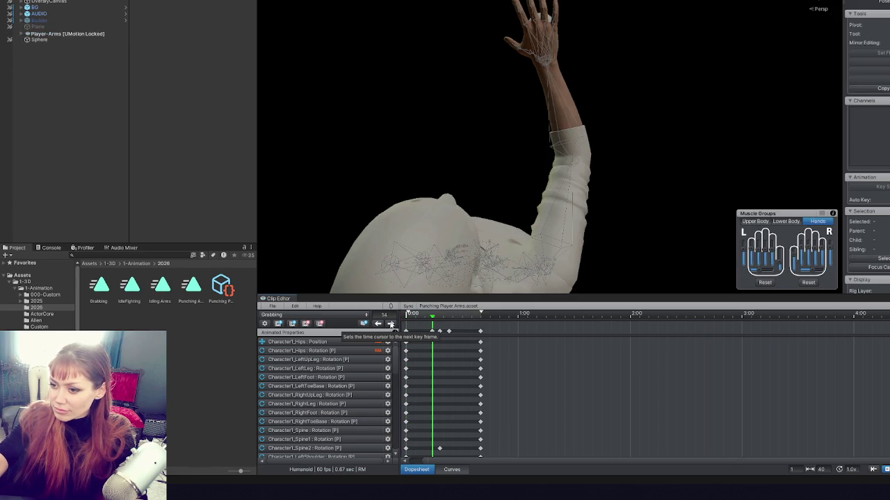
pyautogui.moveTo(431, 317); pyautogui.dragTo(418, 319)
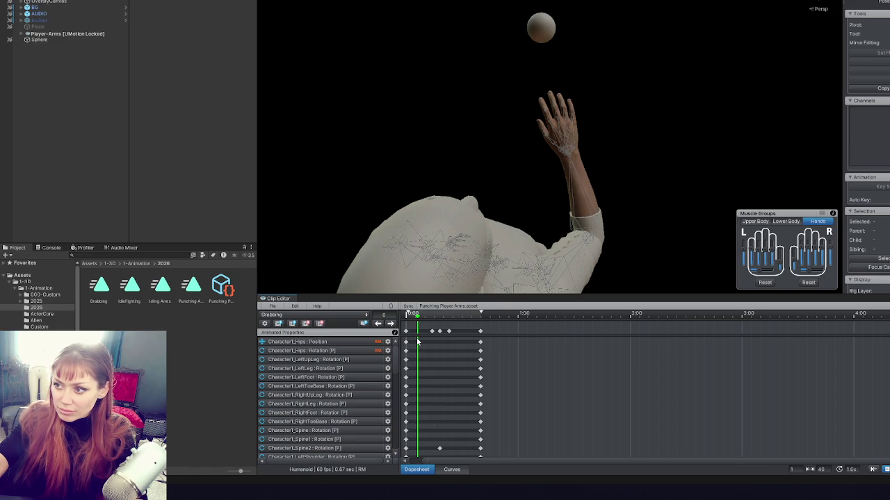
# Box-select every key in the Grabbing clip to shorten it to 34 frames (0.57 s), then select the Grabbing asset.
pyautogui.hotkey('ctrl', 'a')
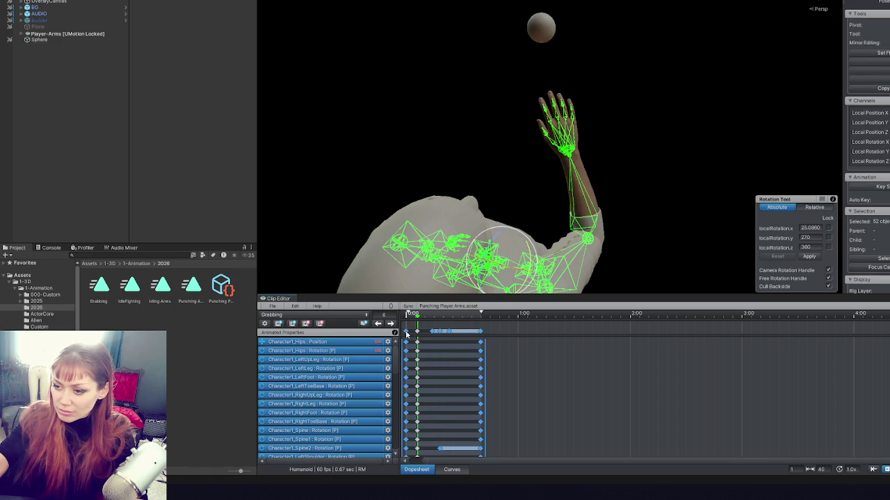
pyautogui.click(469, 353)
pyautogui.click(378, 324)
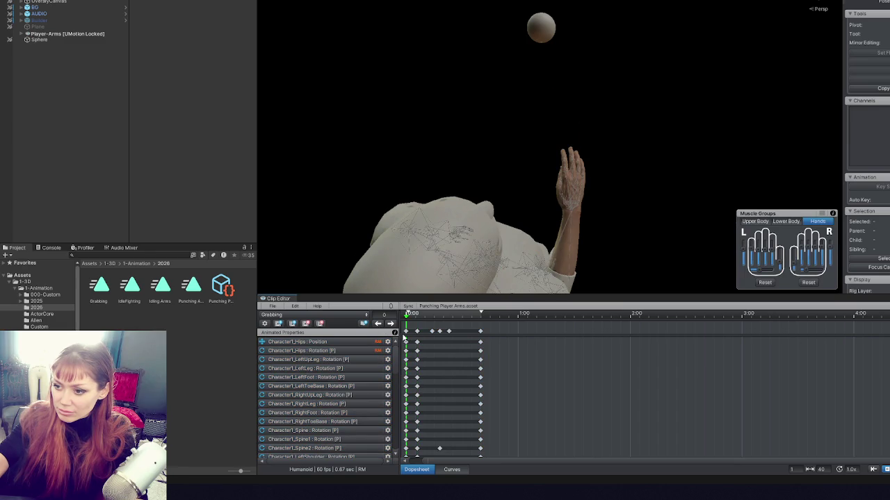
pyautogui.click(409, 335)
pyautogui.moveTo(499, 323)
pyautogui.mouseDown()
pyautogui.moveTo(410, 337)
pyautogui.moveTo(416, 346)
pyautogui.mouseUp()
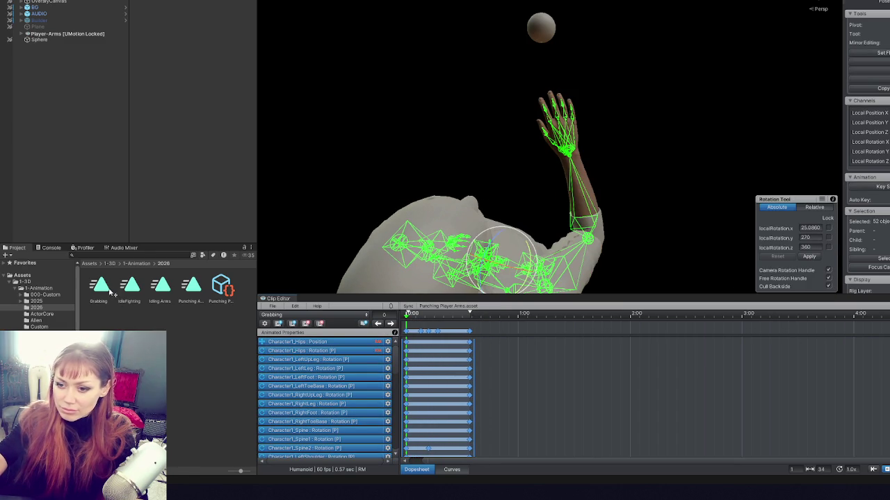
pyautogui.click(107, 287)
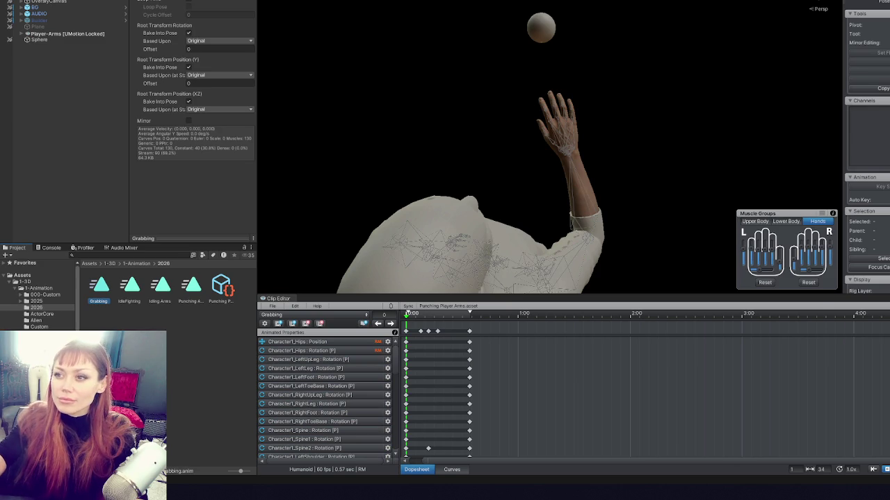
pyautogui.hotkey('alt', 'Tab')
# Change the WaitForSeconds delay on line 87 of ItemUsable.cs from 0.30f to 0.250f and return to Unity.
pyautogui.scroll(-5, 384, 205)
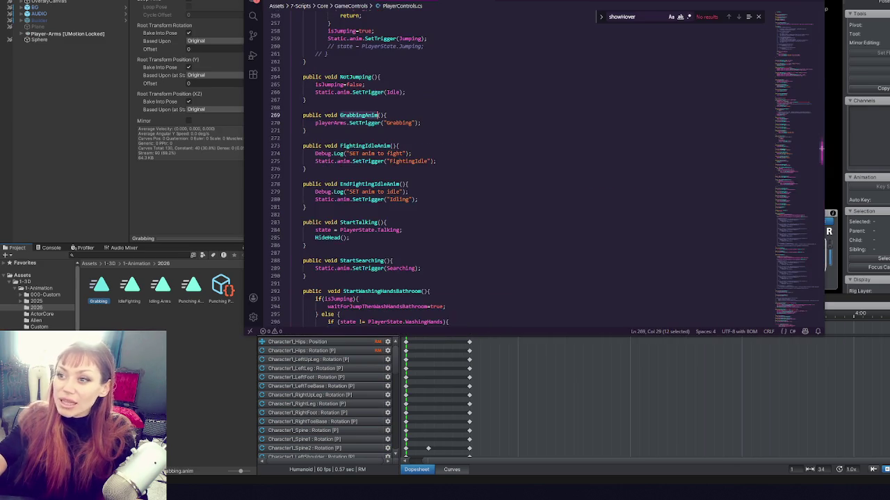
pyautogui.hotkey('ctrl', 'Tab')
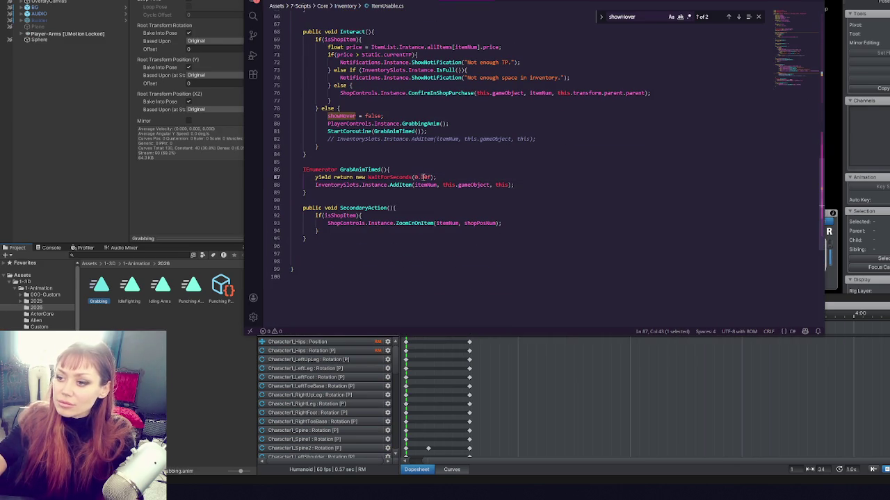
pyautogui.click(423, 177)
pyautogui.write('6')
pyautogui.press('BackSpace')
pyautogui.write('5')
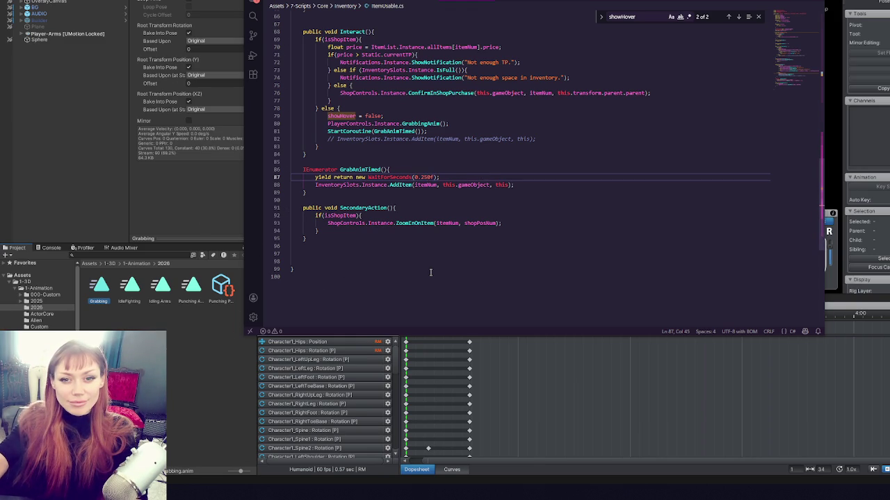
pyautogui.press('super+Tab')
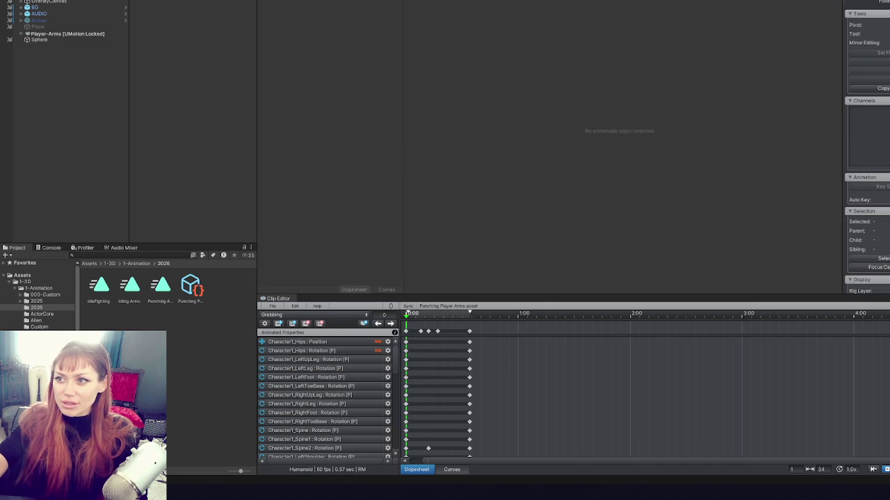
# Export the current Grabbing clip as an animation file from the UMotion Clip Editor.
pyautogui.click(594, 148)
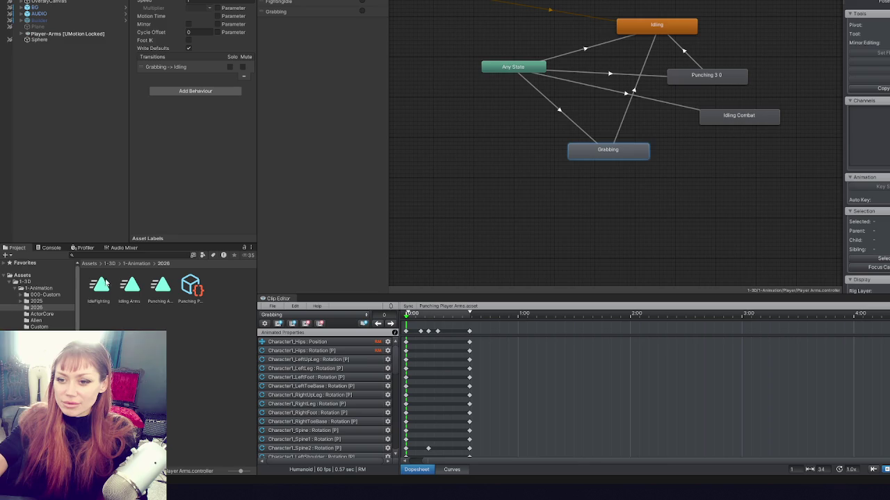
pyautogui.click(271, 306)
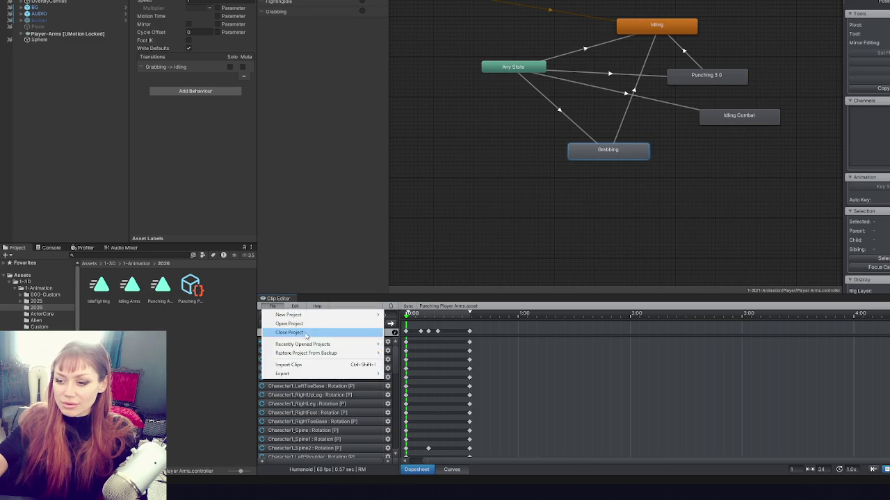
pyautogui.click(322, 364)
pyautogui.press('Escape')
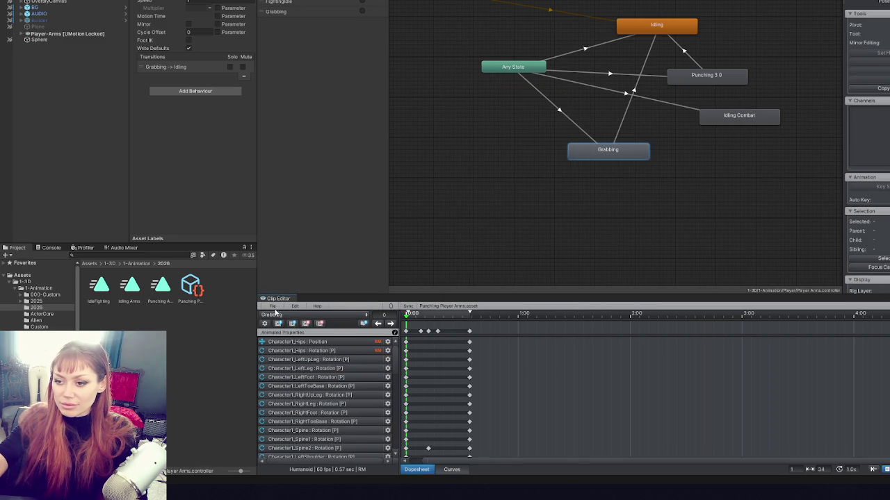
pyautogui.click(272, 305)
pyautogui.moveTo(303, 374)
pyautogui.click(410, 379)
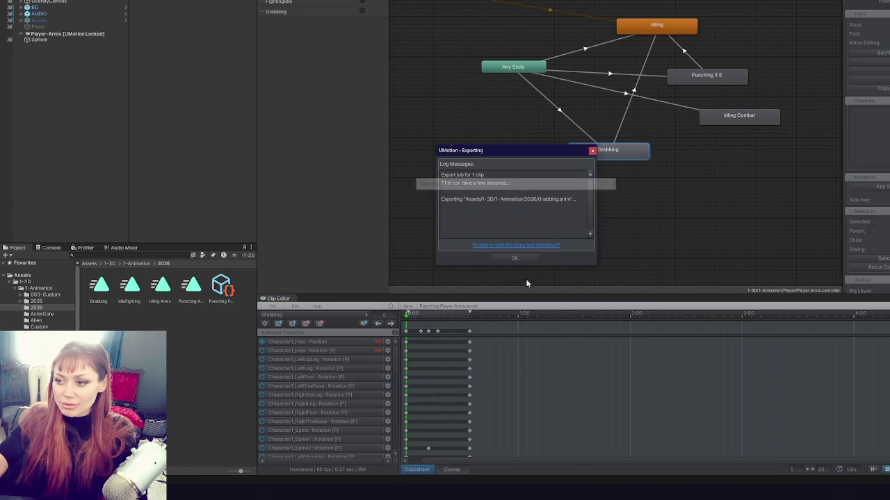
pyautogui.click(528, 259)
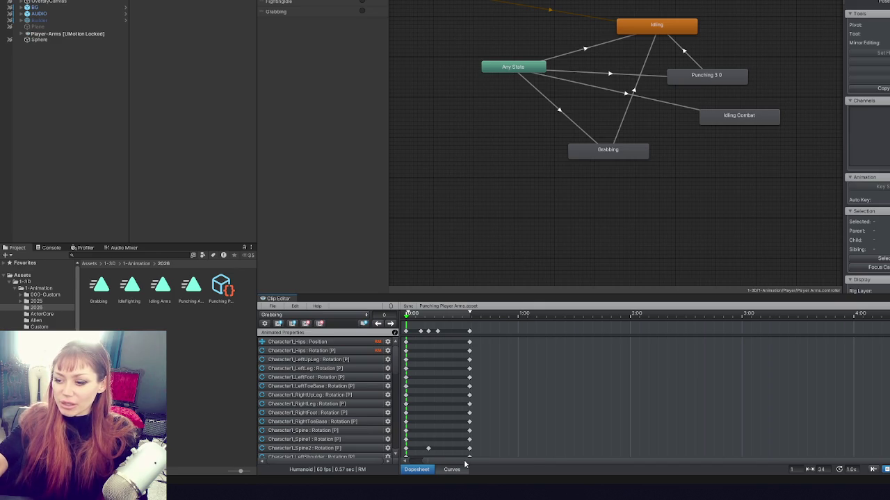
pyautogui.moveTo(466, 464); pyautogui.dragTo(396, 470)
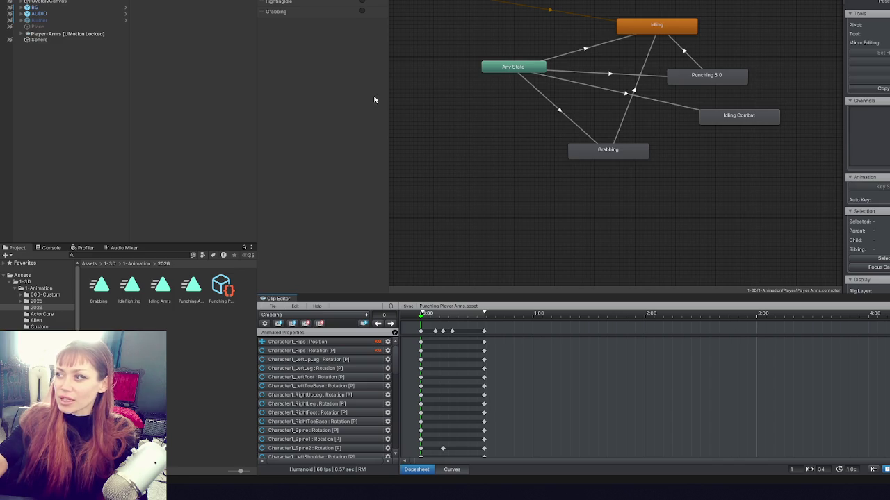
# In the Grabbing clip's import settings, tick Bake Into Pose for root position XZ and Y.
pyautogui.click(610, 149)
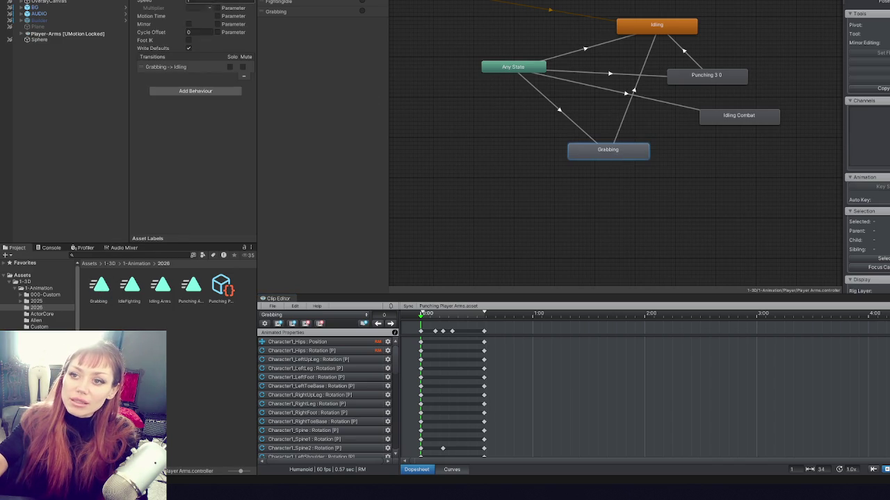
pyautogui.click(99, 287)
pyautogui.click(189, 101)
pyautogui.click(188, 67)
# Bake root rotation into pose, then in play mode pick up and drop the stone, kettle and paper.
pyautogui.click(188, 33)
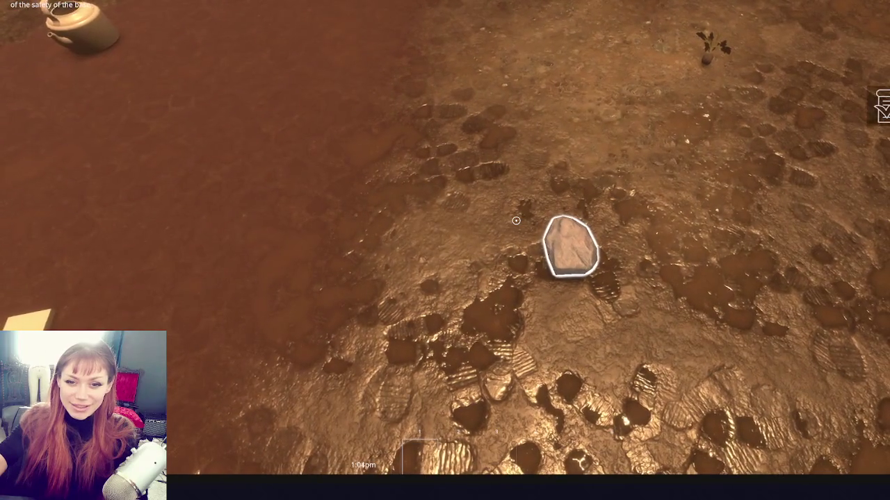
pyautogui.click(516, 220)
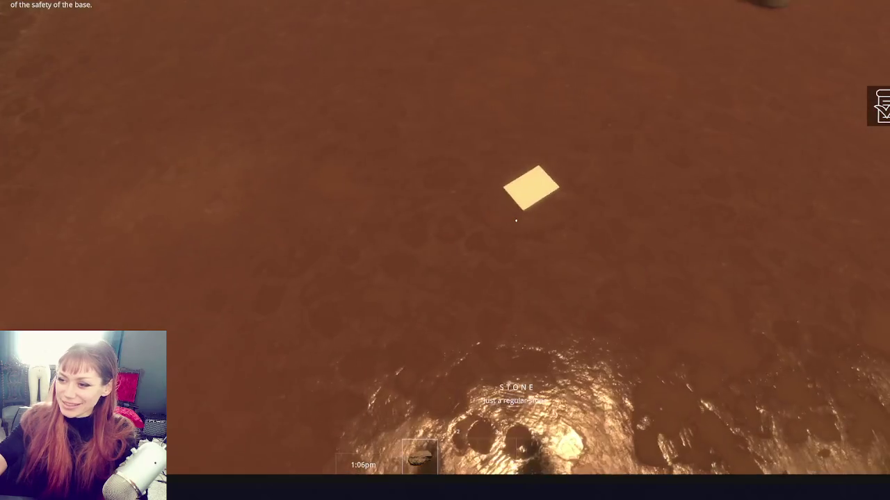
pyautogui.click(515, 220)
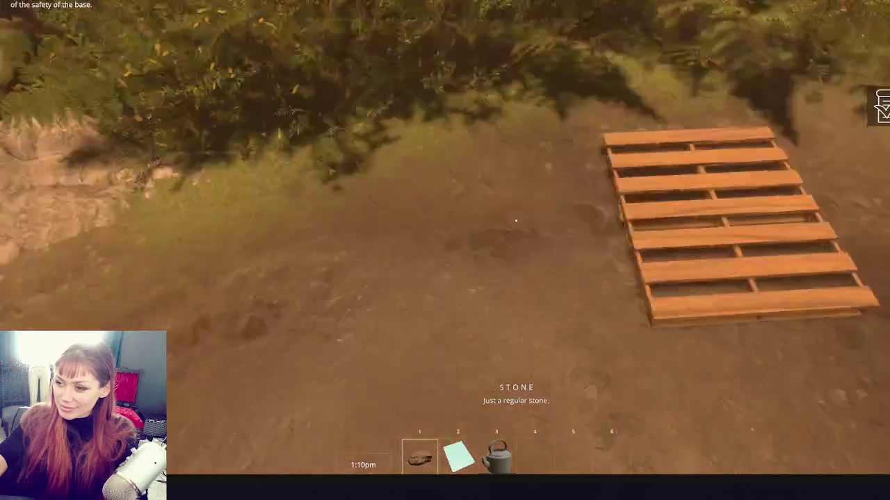
pyautogui.click(515, 220)
pyautogui.click(515, 220)
pyautogui.click(516, 221)
pyautogui.click(516, 221)
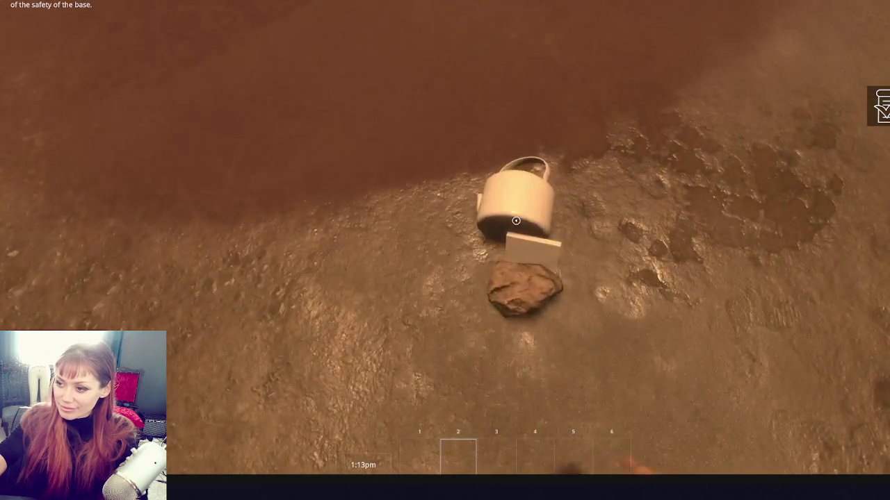
# Pick the stone, kettle and paper back up, throw them down again, then exit play mode.
pyautogui.click(515, 220)
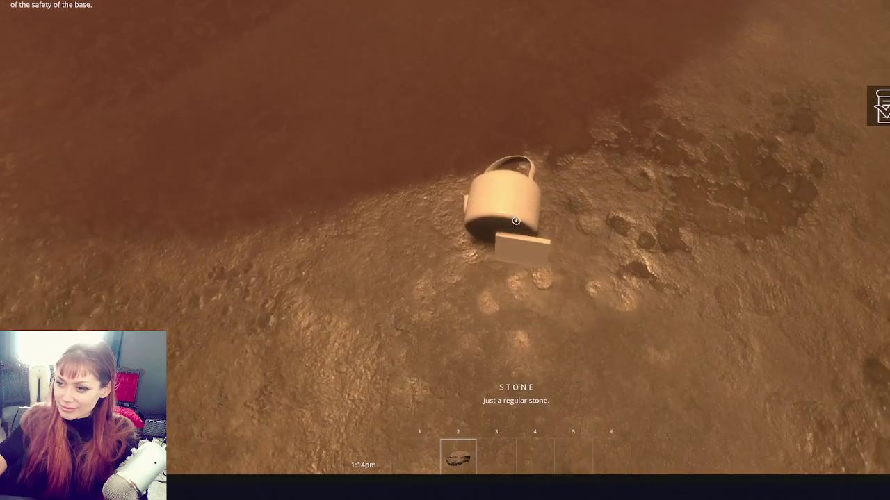
pyautogui.click(516, 220)
pyautogui.click(515, 221)
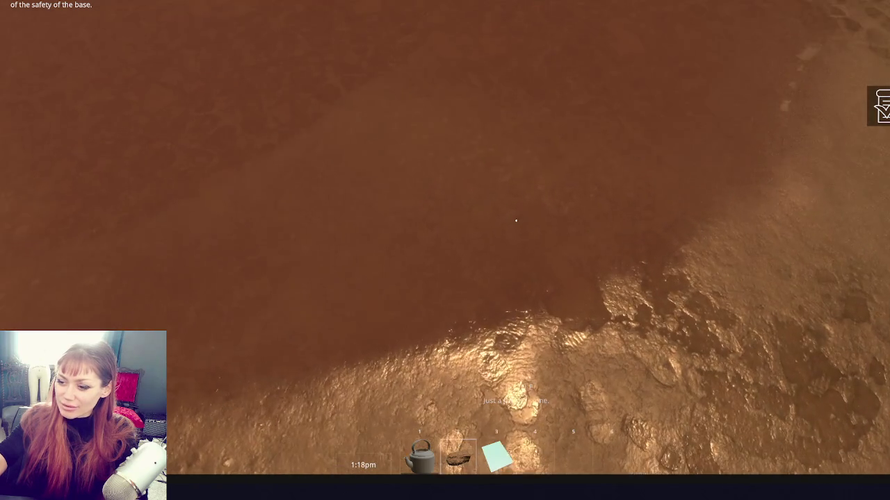
pyautogui.click(515, 220)
pyautogui.click(516, 221)
pyautogui.press('1')
pyautogui.click(515, 220)
pyautogui.click(515, 220)
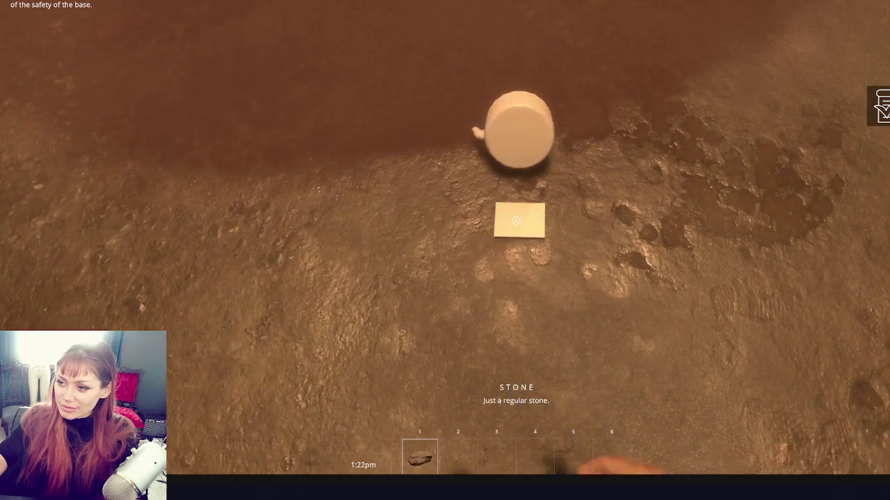
pyautogui.press('Escape')
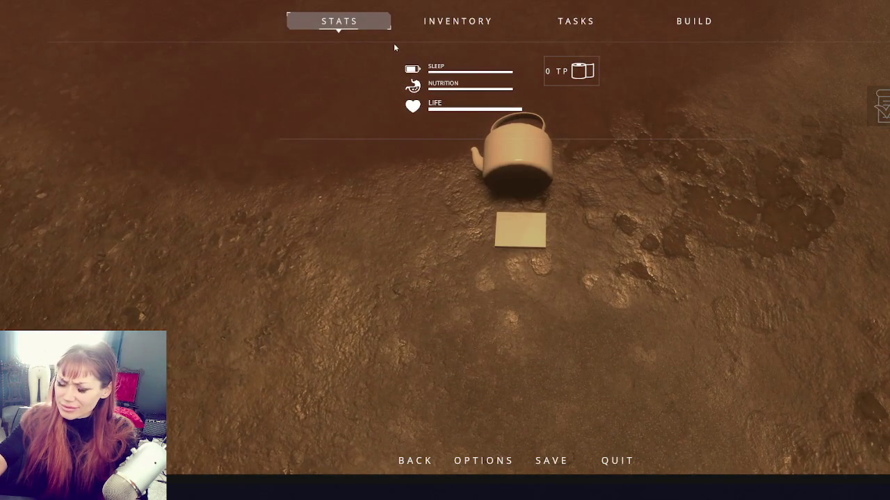
pyautogui.hotkey('ctrl', 'p')
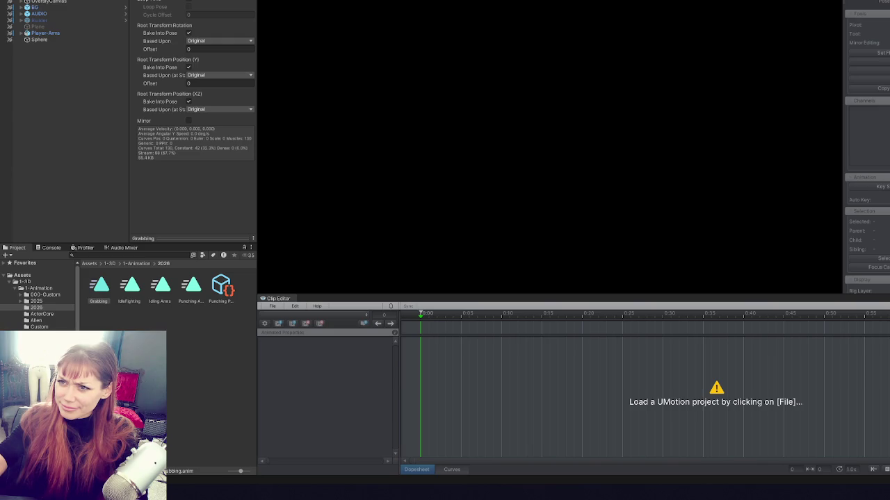
# Reopen the Punching Player Arms project and step through the grab keyframes to frame 34.
pyautogui.click(273, 306)
pyautogui.moveTo(327, 344)
pyautogui.click(417, 343)
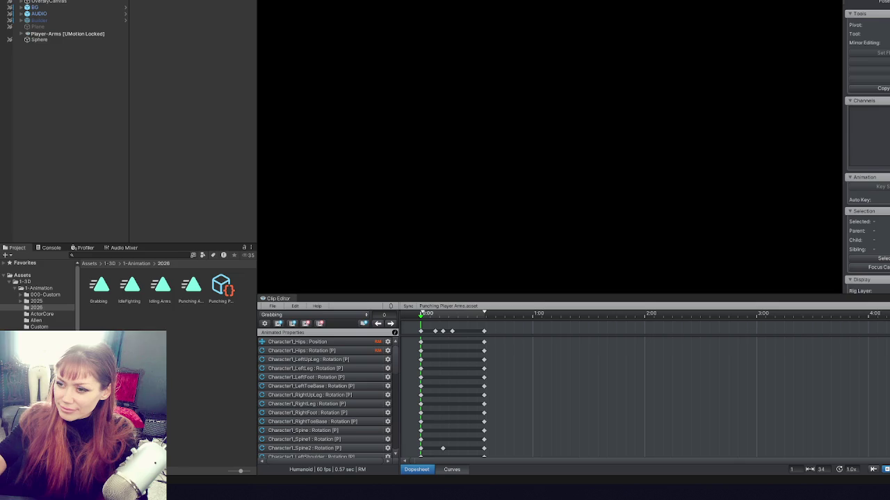
pyautogui.click(435, 332)
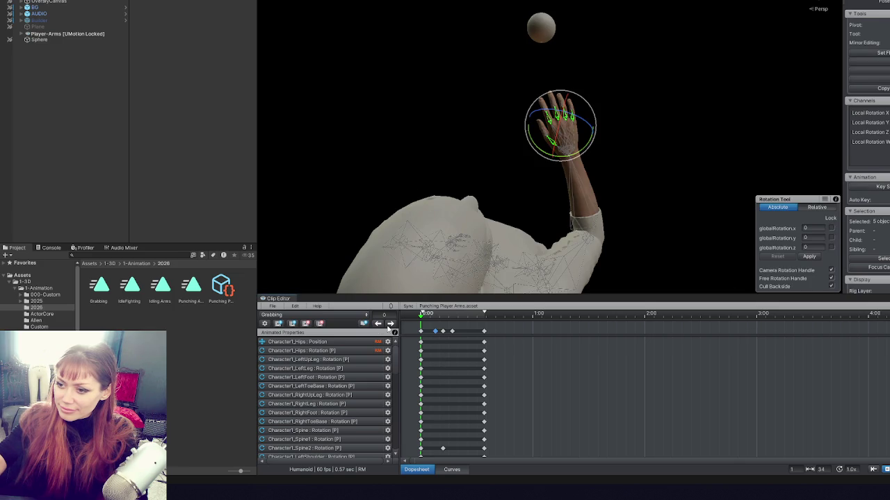
pyautogui.click(389, 325)
pyautogui.click(389, 324)
pyautogui.click(389, 324)
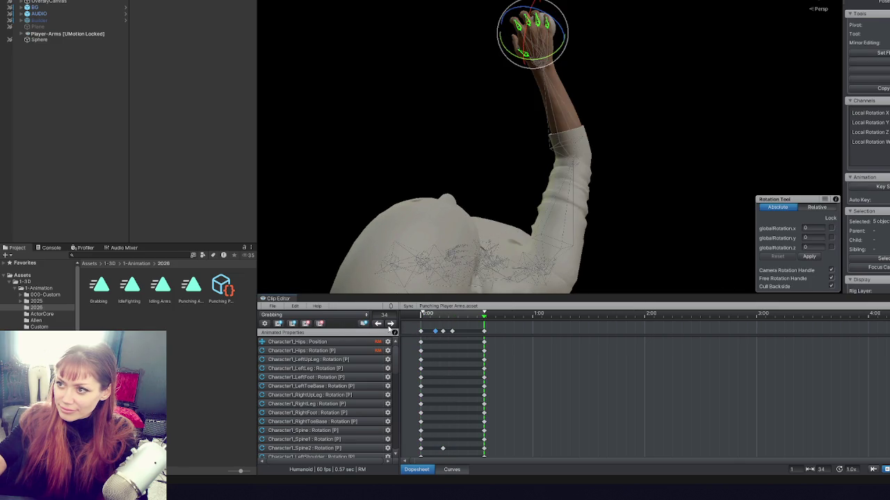
pyautogui.click(390, 325)
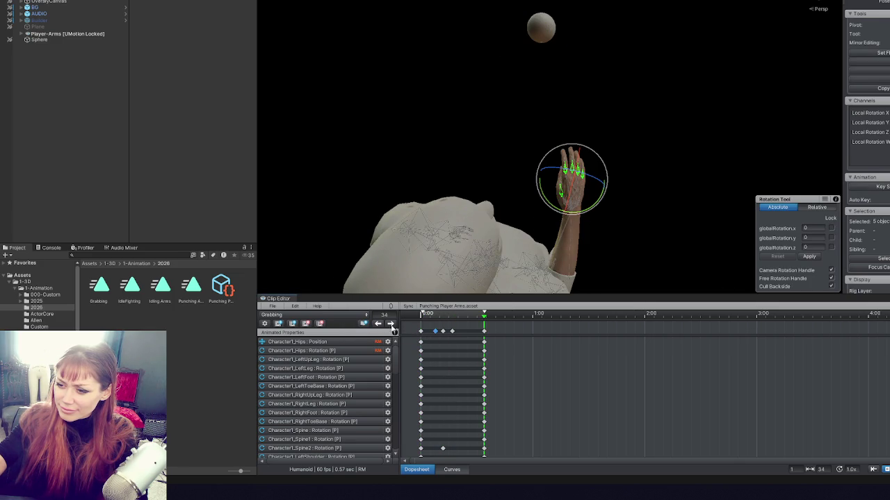
# Box-select the grab's middle keyframes and stretch them apart to slow the grab.
pyautogui.moveTo(466, 327); pyautogui.dragTo(432, 342)
pyautogui.moveTo(456, 450); pyautogui.dragTo(468, 450)
pyautogui.click(440, 335)
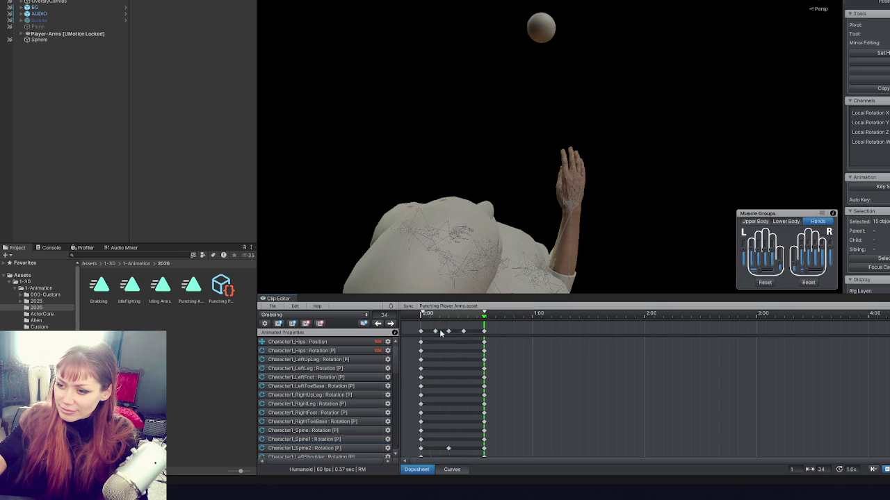
pyautogui.moveTo(432, 324); pyautogui.dragTo(470, 348)
pyautogui.click(455, 334)
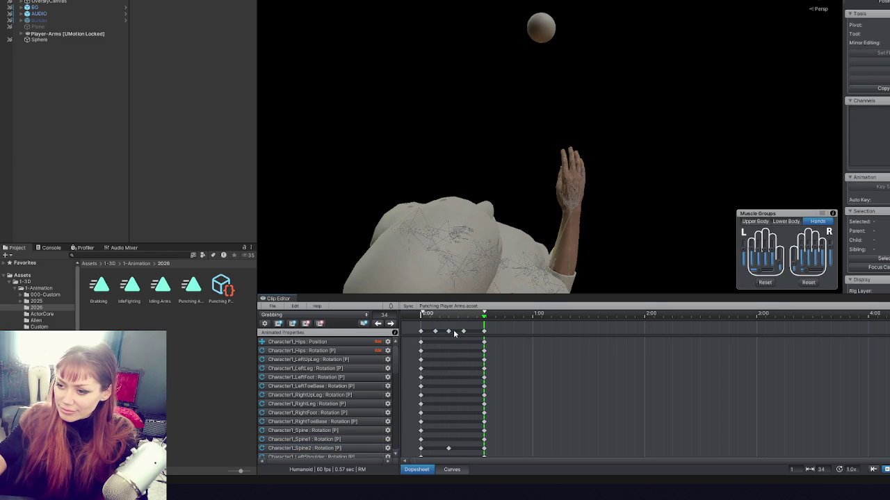
# Delete the old Grabbing animation asset from the 2026 folder.
pyautogui.click(100, 286)
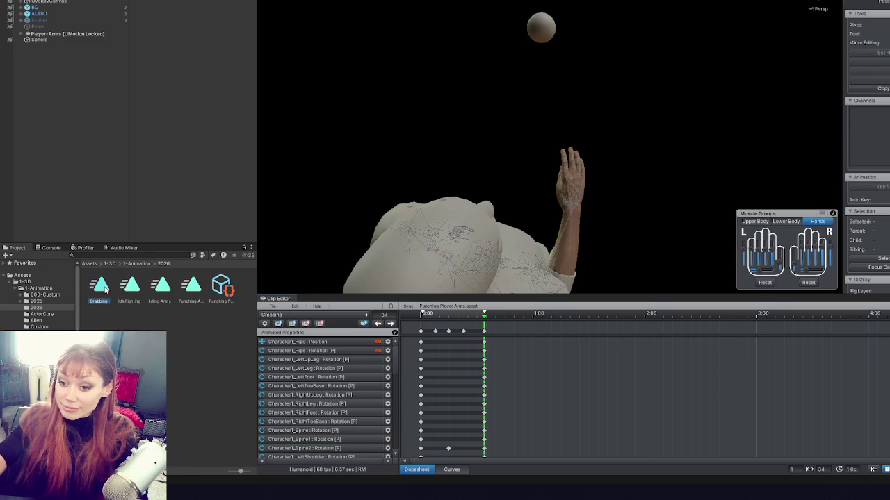
pyautogui.press('Delete')
pyautogui.press('Return')
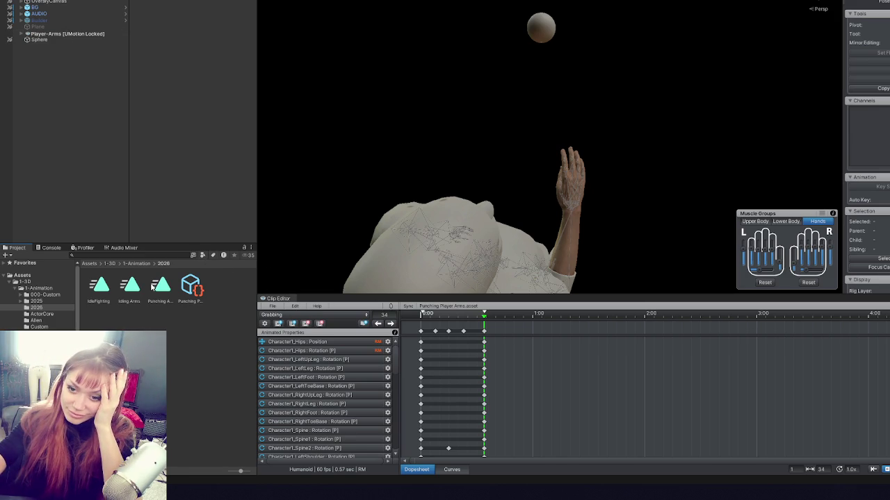
pyautogui.click(264, 307)
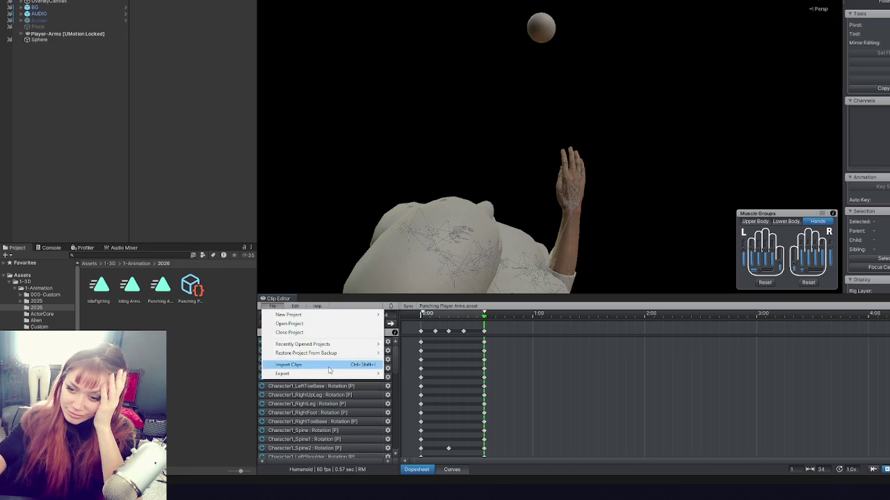
# Re-export the Grabbing clip, bake Root Rotation and Position (XZ) into the pose, and start play mode.
pyautogui.moveTo(333, 373)
pyautogui.click(417, 373)
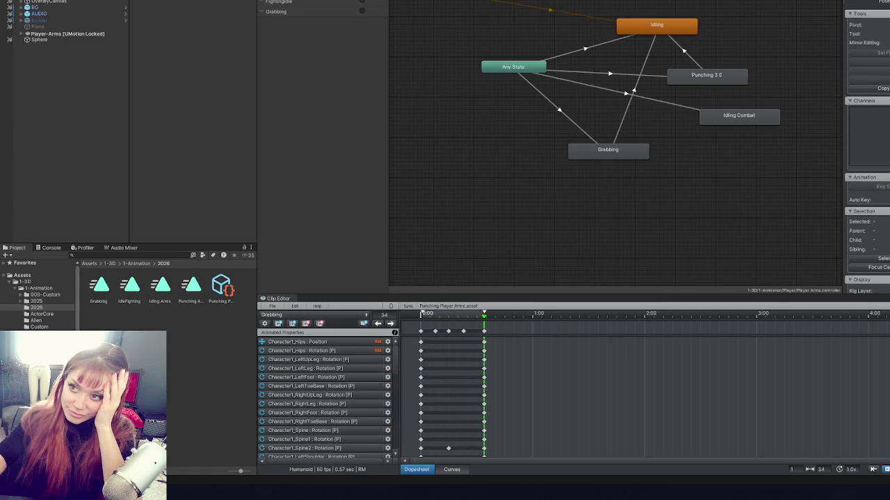
pyautogui.click(590, 153)
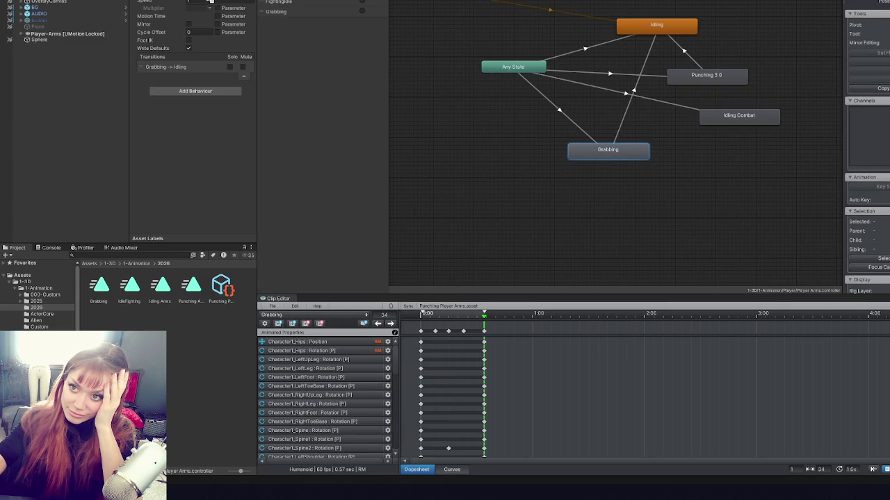
pyautogui.click(99, 285)
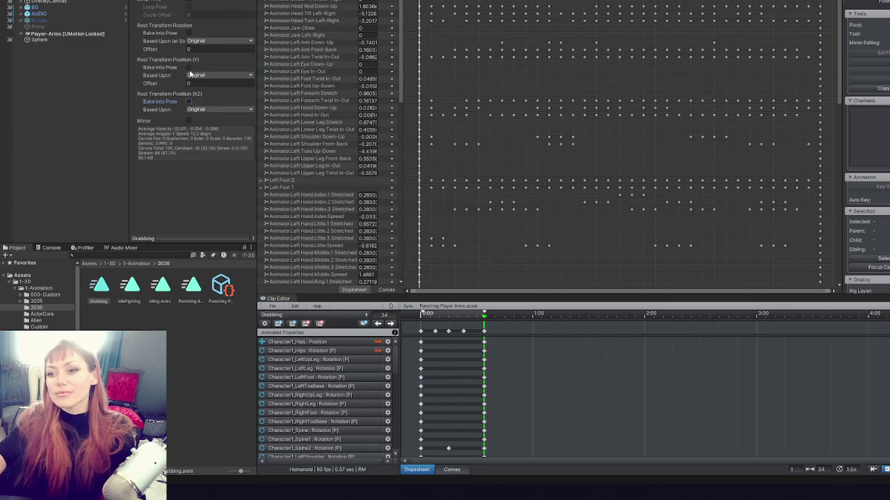
pyautogui.click(188, 101)
pyautogui.click(188, 33)
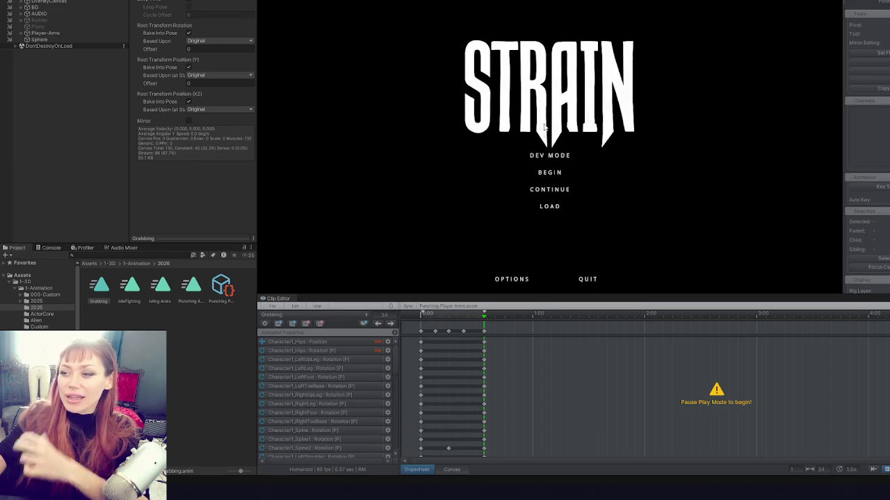
pyautogui.click(544, 155)
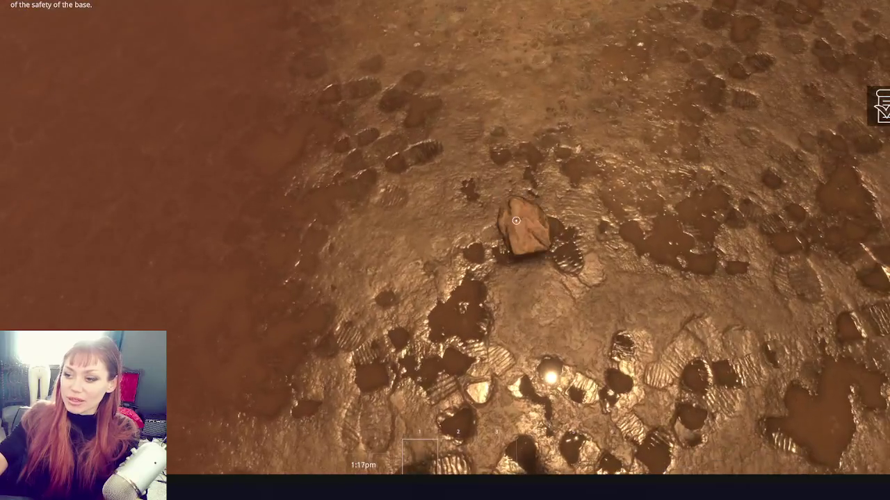
# Pick up the stone and sapling, then drop the tomato sapling and kettle from hotbar slots 3 and 4.
pyautogui.click(516, 220)
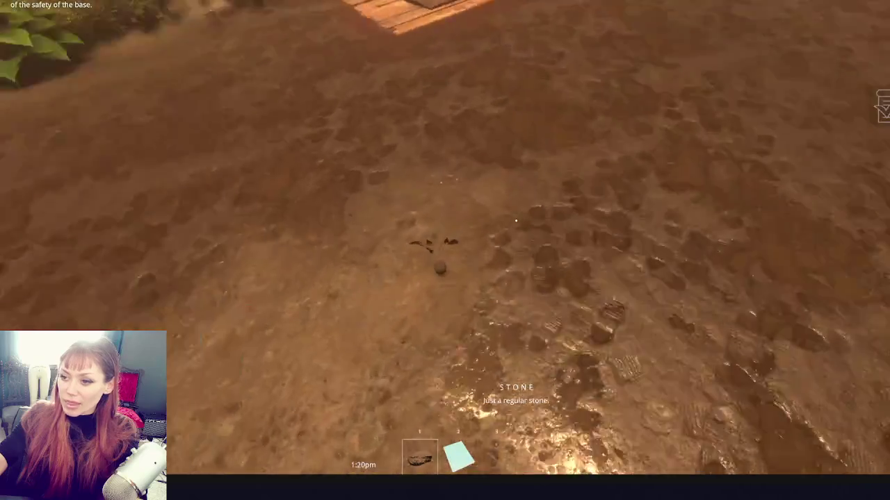
pyautogui.click(515, 219)
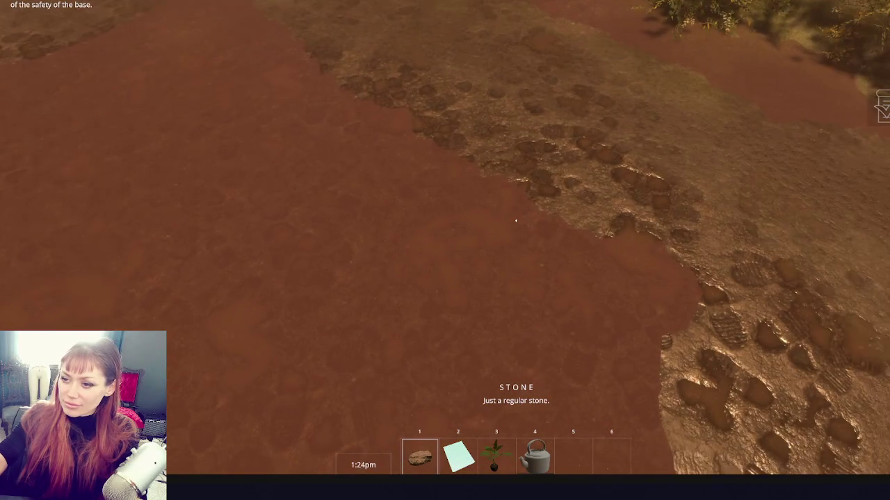
pyautogui.press('3')
pyautogui.click(515, 220)
pyautogui.press('4')
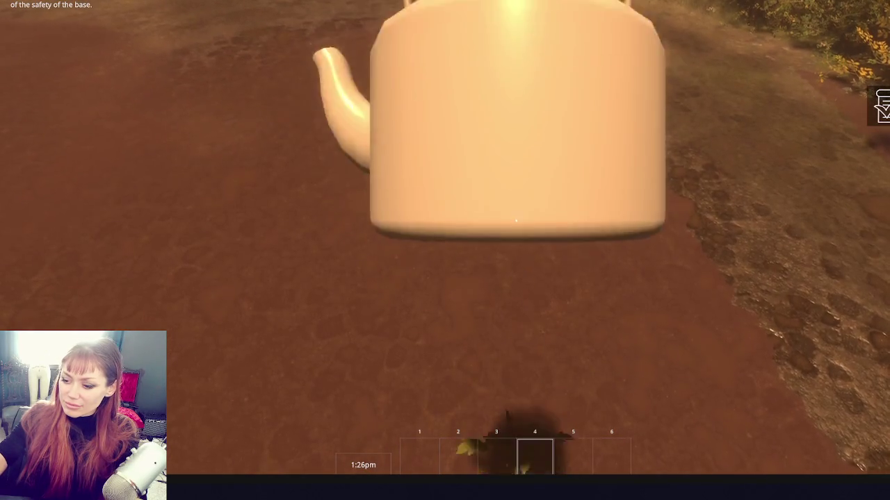
pyautogui.click(515, 220)
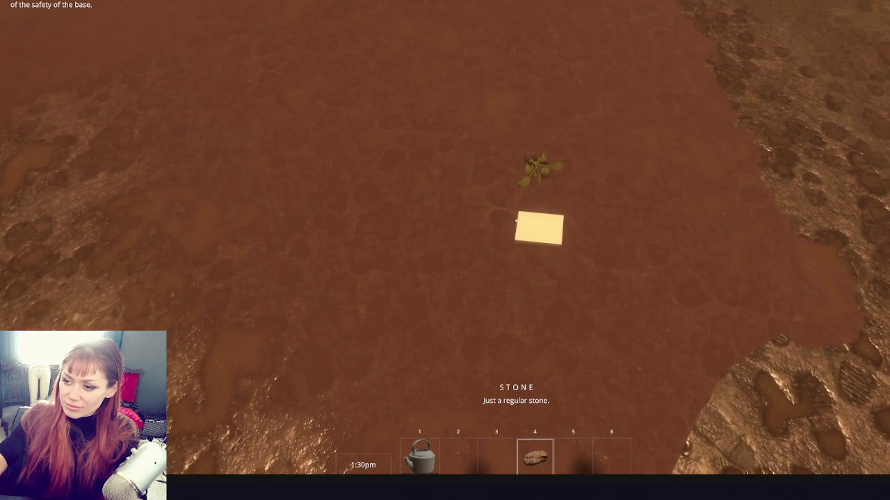
# Recollect the booklet, sapling, stone and mug, then bring up the pause menu.
pyautogui.press('e')
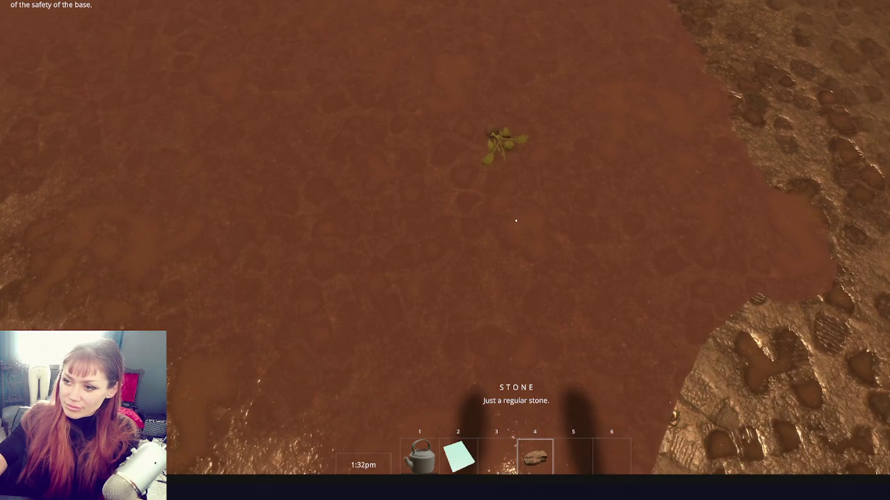
pyautogui.press('e')
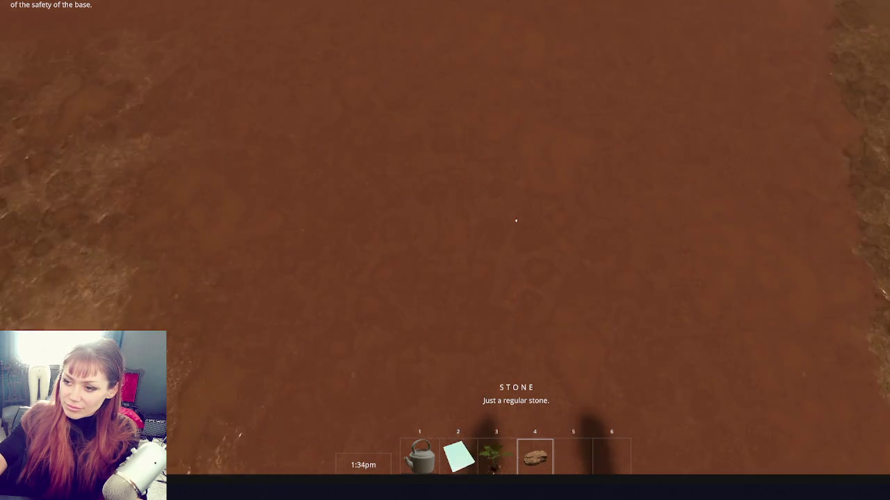
pyautogui.press('q')
pyautogui.press('q')
pyautogui.press('q')
pyautogui.press('q')
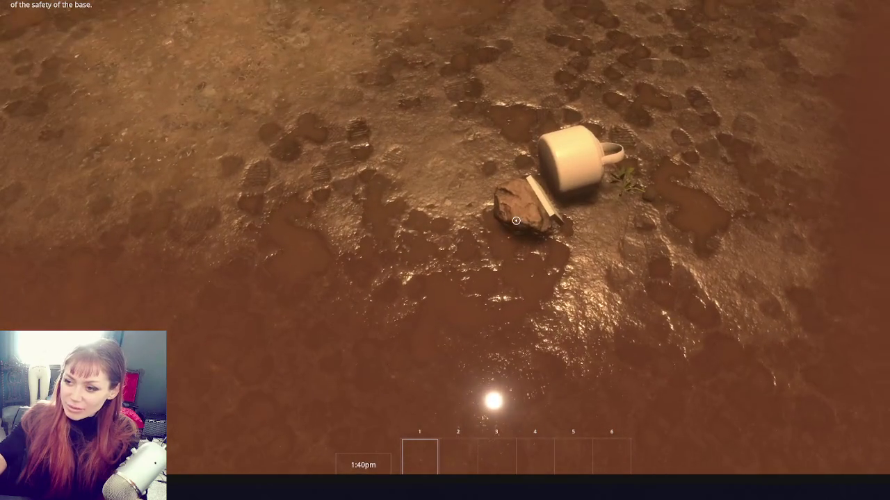
pyautogui.click(516, 220)
pyautogui.click(516, 221)
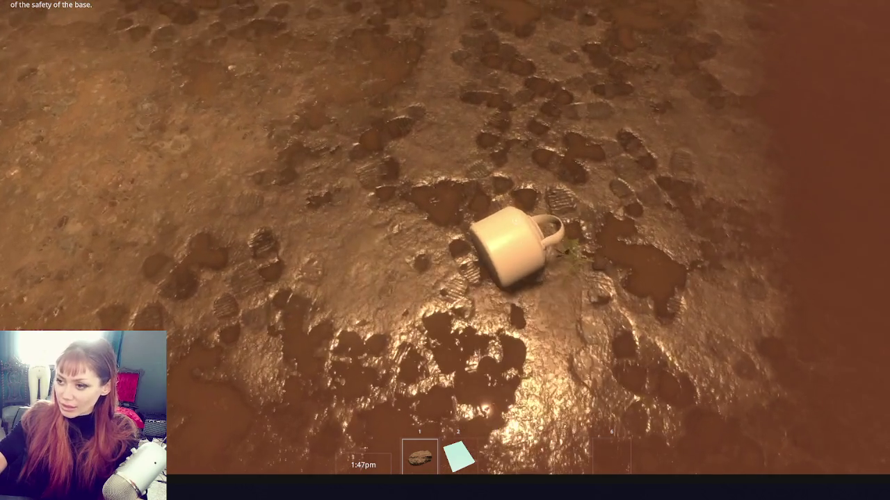
pyautogui.click(516, 220)
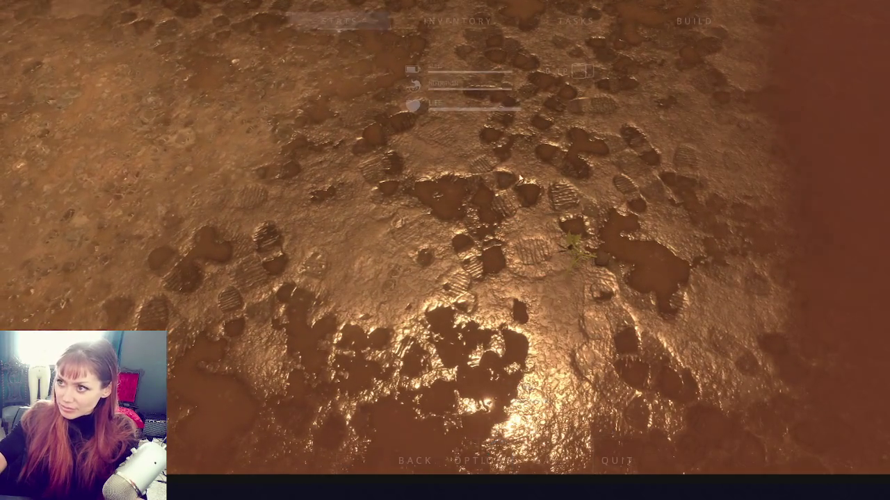
pyautogui.press('Escape')
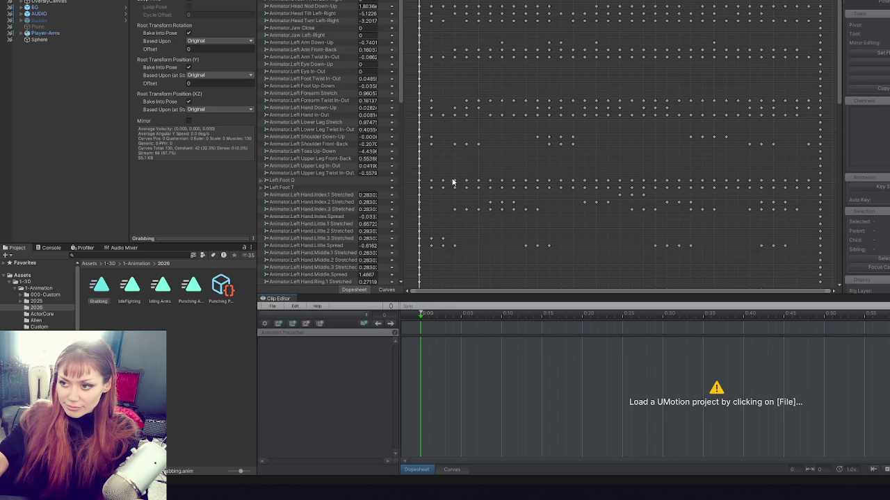
# Reopen the recent Punching Player Arms.asset project in UMotion's Clip Editor.
pyautogui.click(274, 306)
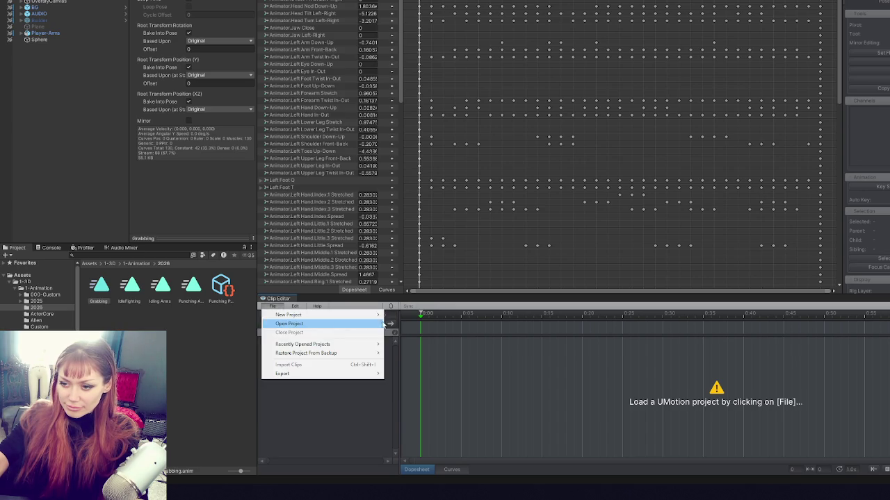
pyautogui.moveTo(334, 344)
pyautogui.click(417, 345)
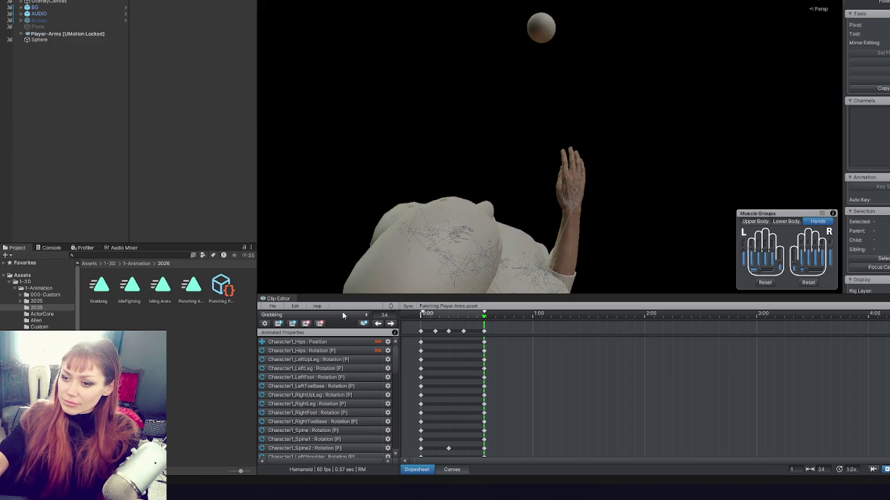
# Step through the Grabbing keyframes at frames 15, 23 and 34, returning to frame 15.
pyautogui.click(390, 324)
pyautogui.click(390, 324)
pyautogui.click(390, 324)
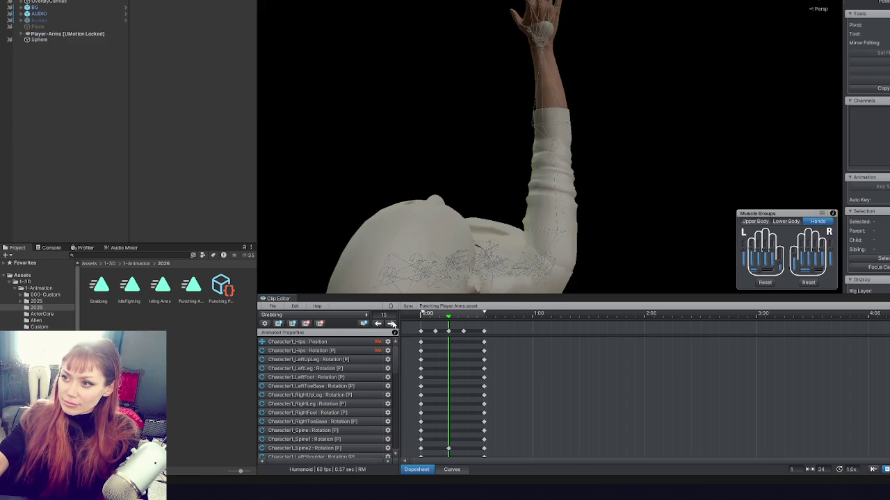
pyautogui.click(391, 325)
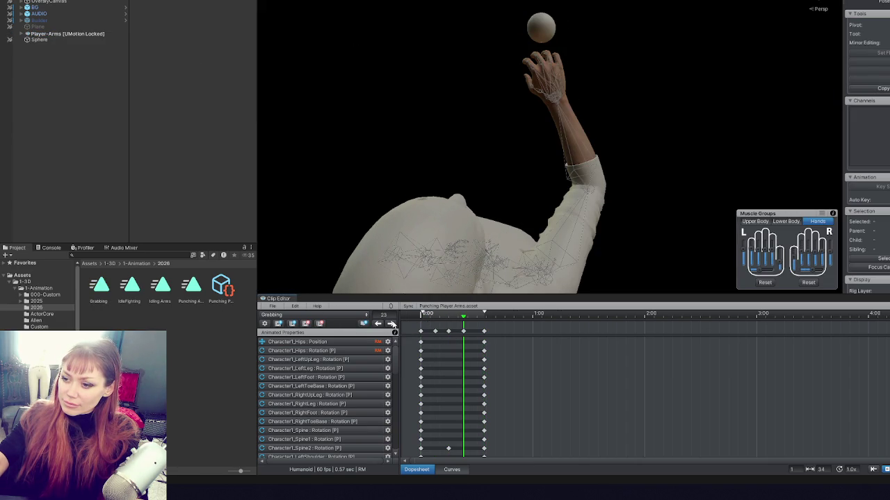
pyautogui.click(392, 324)
pyautogui.click(378, 324)
pyautogui.click(377, 323)
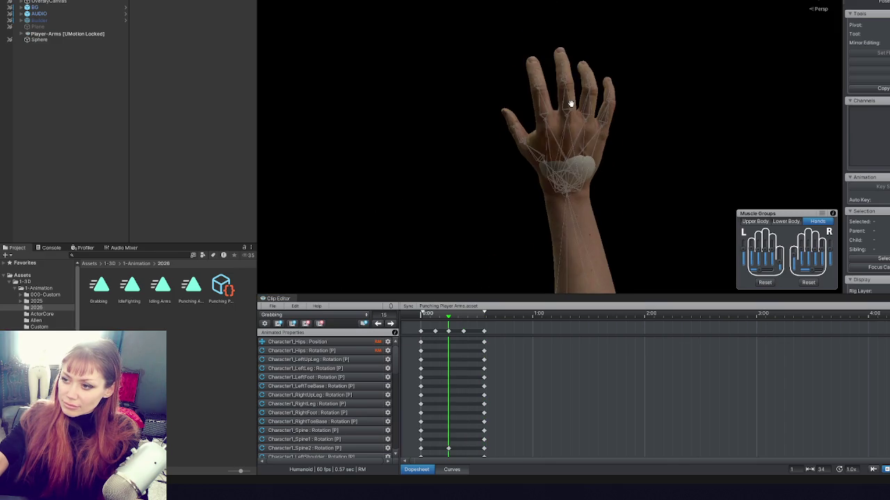
# Bend the RightHandRing2 joint further at frames 15 and 8, keeping the modifications.
pyautogui.click(576, 97)
pyautogui.moveTo(579, 102); pyautogui.dragTo(590, 123)
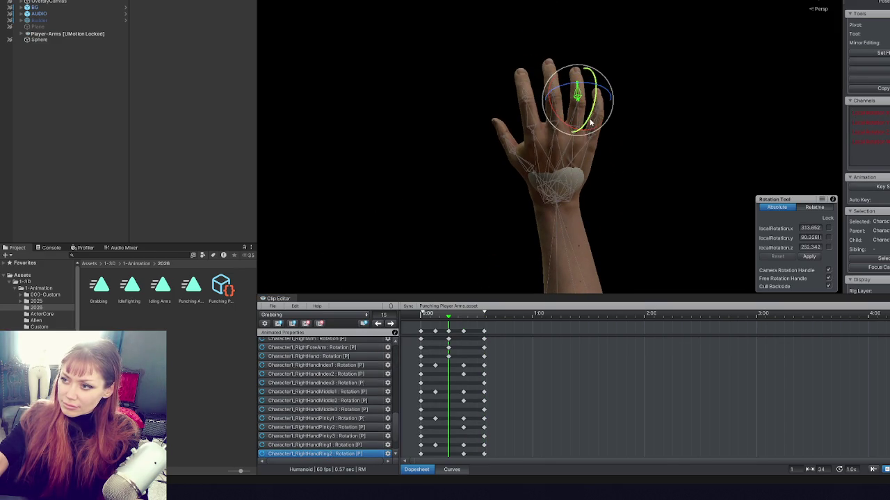
pyautogui.click(378, 324)
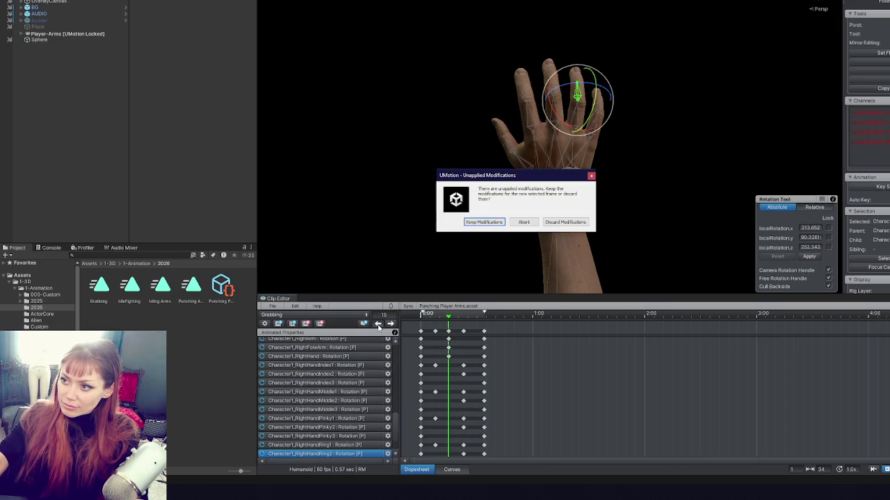
pyautogui.click(547, 221)
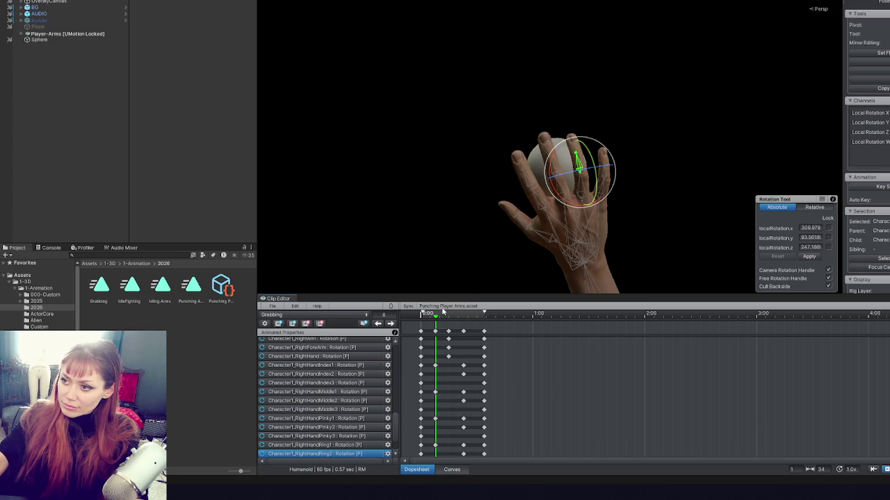
pyautogui.moveTo(550, 166); pyautogui.dragTo(553, 151)
pyautogui.moveTo(539, 43)
pyautogui.mouseDown()
pyautogui.moveTo(535, 61)
pyautogui.moveTo(541, 49)
pyautogui.mouseUp()
# Return to frame 15 and select the finger keys there.
pyautogui.click(393, 324)
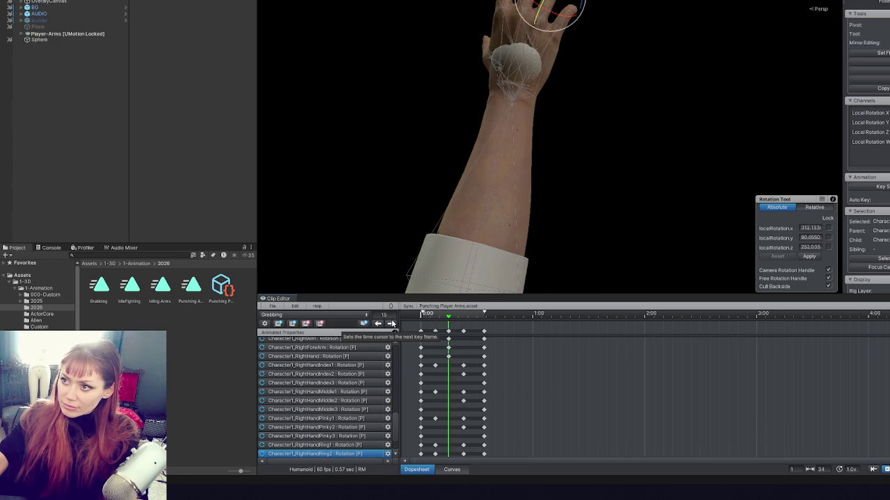
pyautogui.click(393, 323)
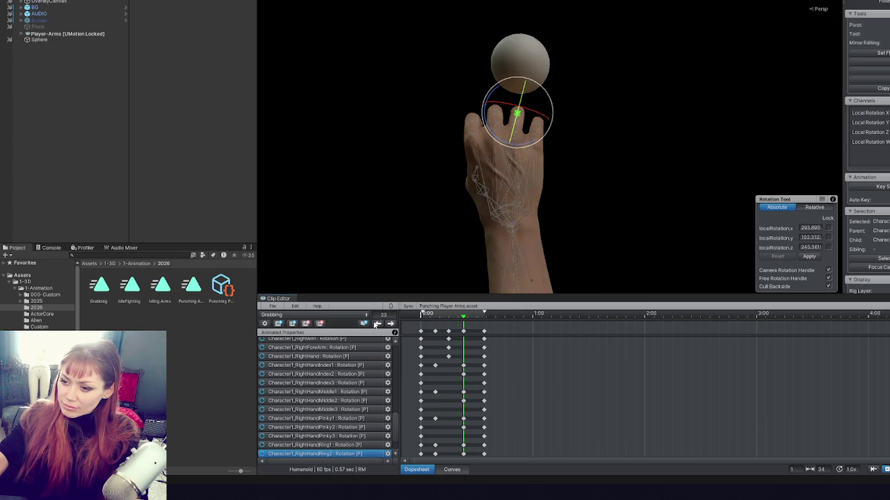
pyautogui.click(376, 324)
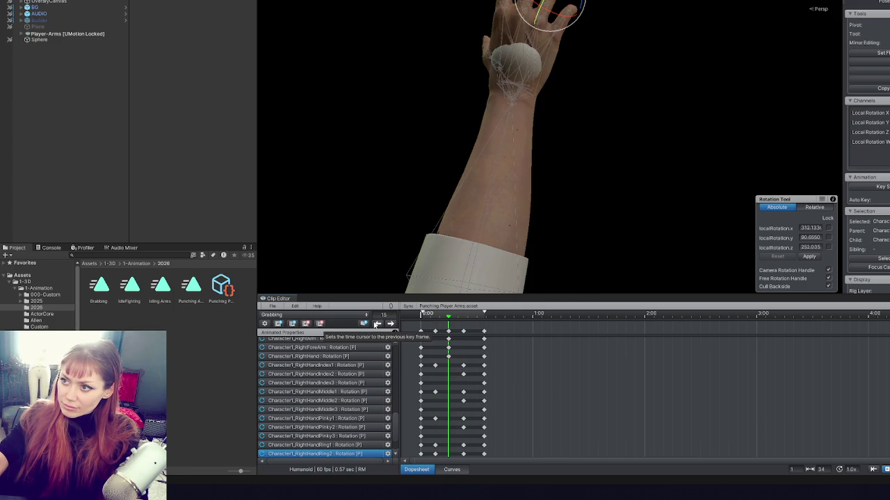
pyautogui.click(448, 331)
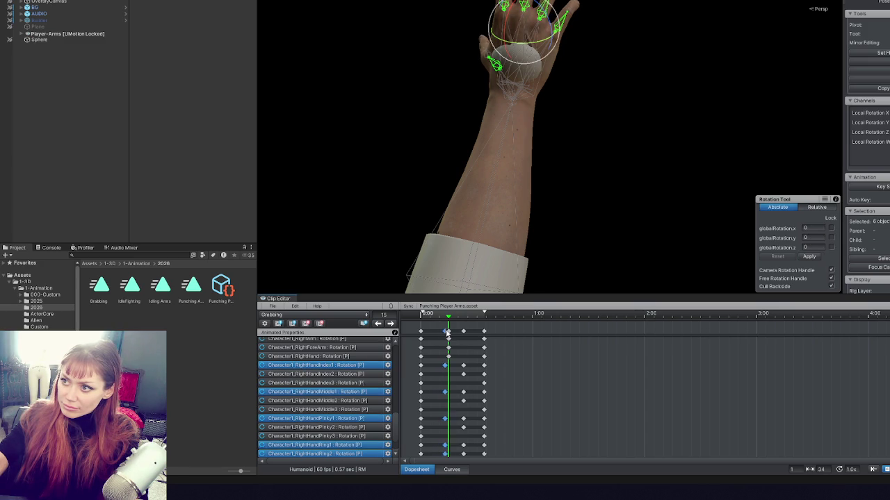
# Shift the selected finger keys earlier, and the Index1 and Middle1 first keys slightly later.
pyautogui.moveTo(448, 331)
pyautogui.mouseDown()
pyautogui.moveTo(457, 332)
pyautogui.moveTo(419, 323)
pyautogui.moveTo(475, 317)
pyautogui.mouseUp()
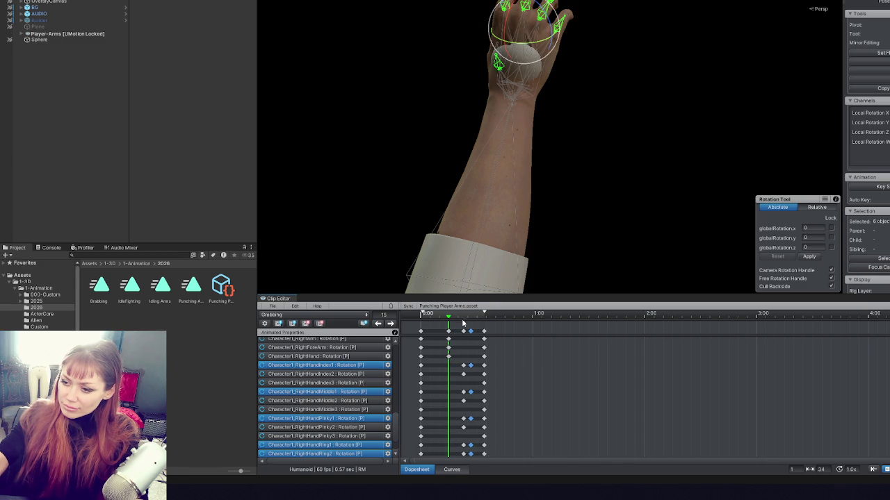
pyautogui.moveTo(470, 336); pyautogui.dragTo(440, 335)
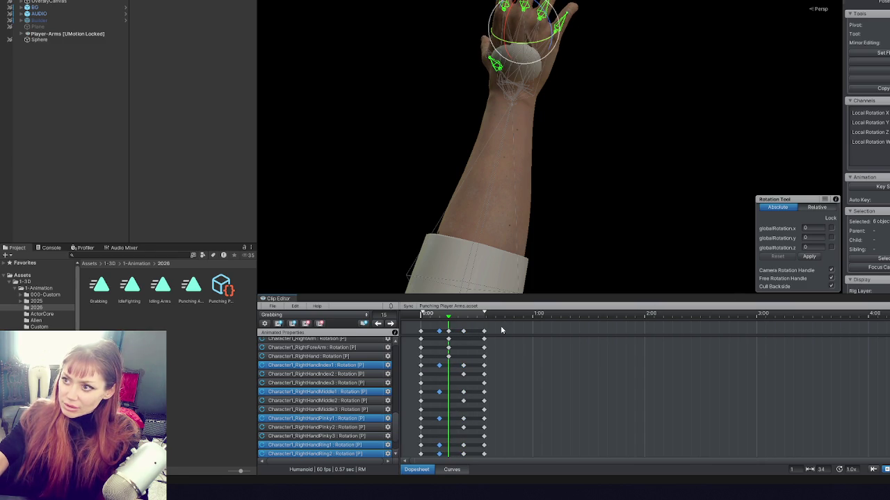
pyautogui.moveTo(518, 264); pyautogui.dragTo(499, 97)
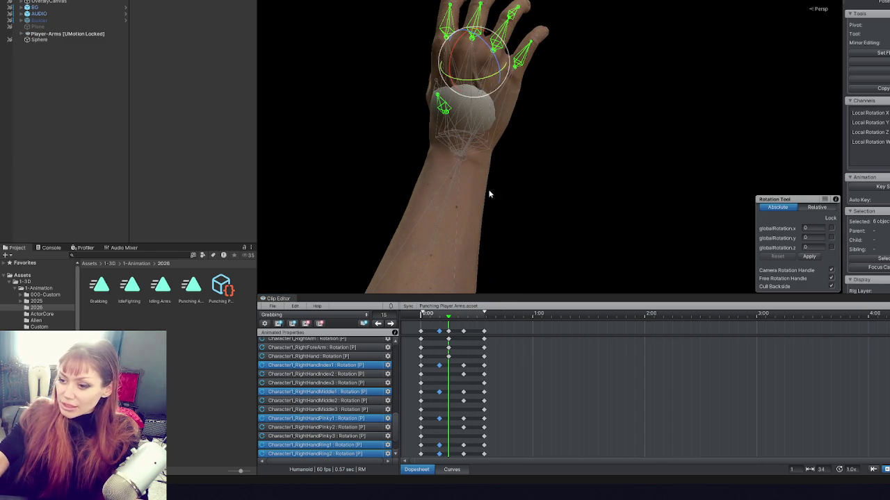
pyautogui.moveTo(422, 371); pyautogui.dragTo(427, 368)
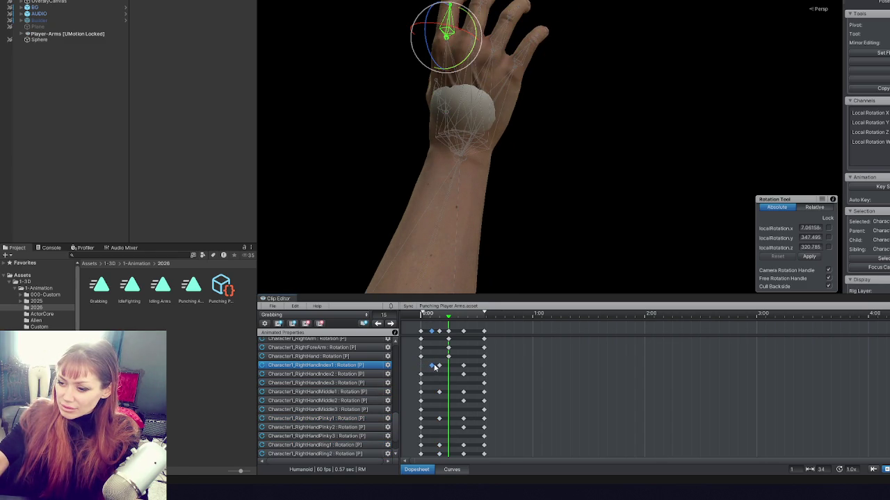
pyautogui.moveTo(439, 368); pyautogui.dragTo(442, 369)
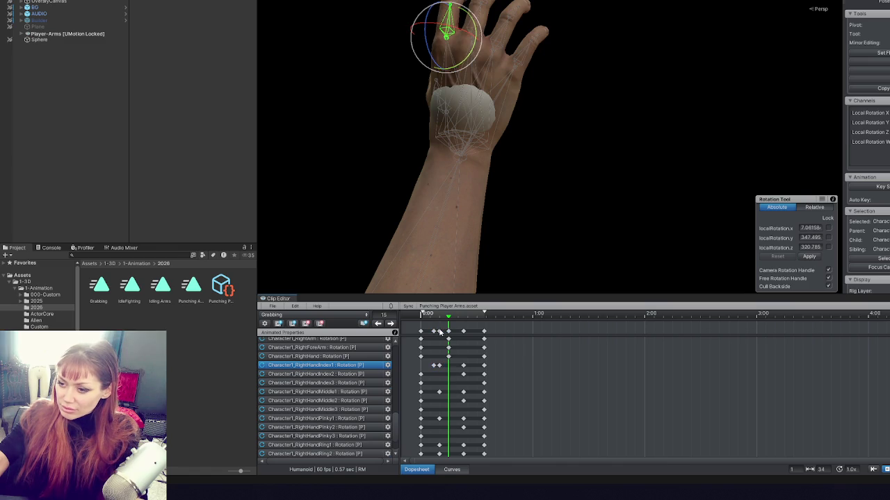
pyautogui.click(444, 331)
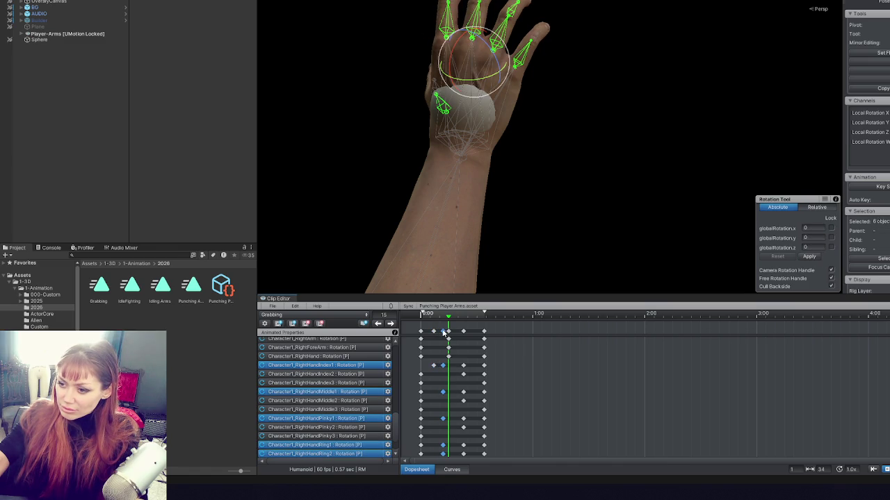
pyautogui.moveTo(420, 392); pyautogui.dragTo(431, 392)
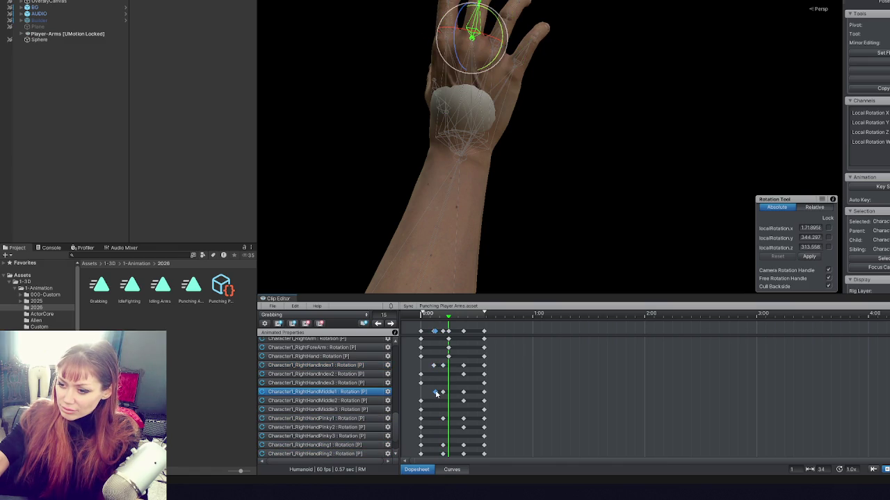
# Select the first Pinky1, ring and Thumb1 keyframes, then preview the Grabbing clip.
pyautogui.click(421, 419)
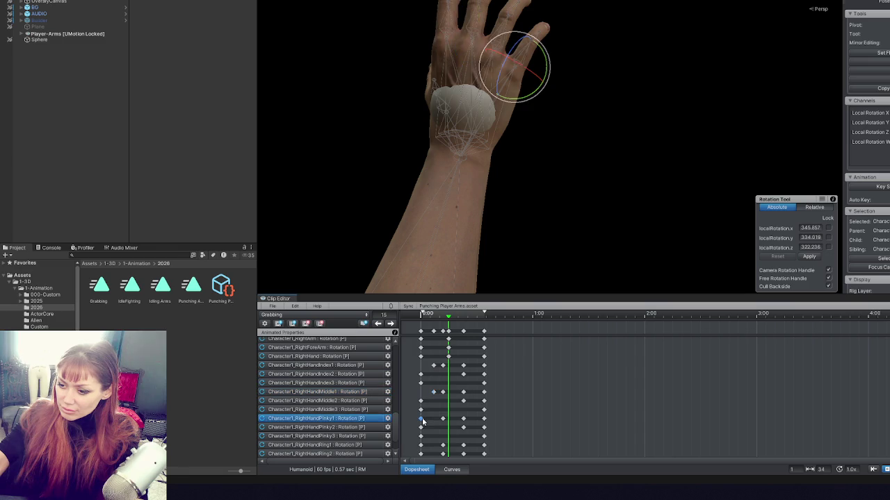
pyautogui.keyDown('shift'); pyautogui.click(420, 445); pyautogui.keyUp('shift')
pyautogui.keyDown('shift'); pyautogui.click(420, 453); pyautogui.keyUp('shift')
pyautogui.scroll(-2, 424, 452)
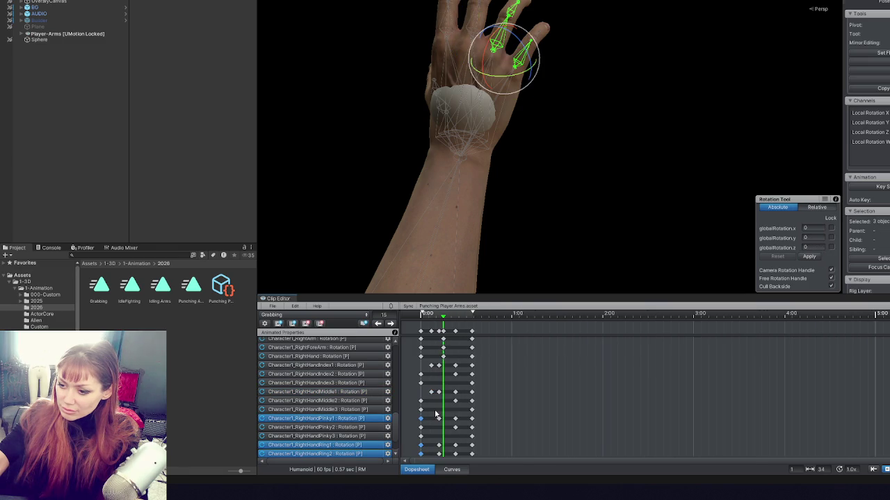
pyautogui.scroll(-2, 314, 403)
pyautogui.keyDown('shift'); pyautogui.click(420, 437); pyautogui.keyUp('shift')
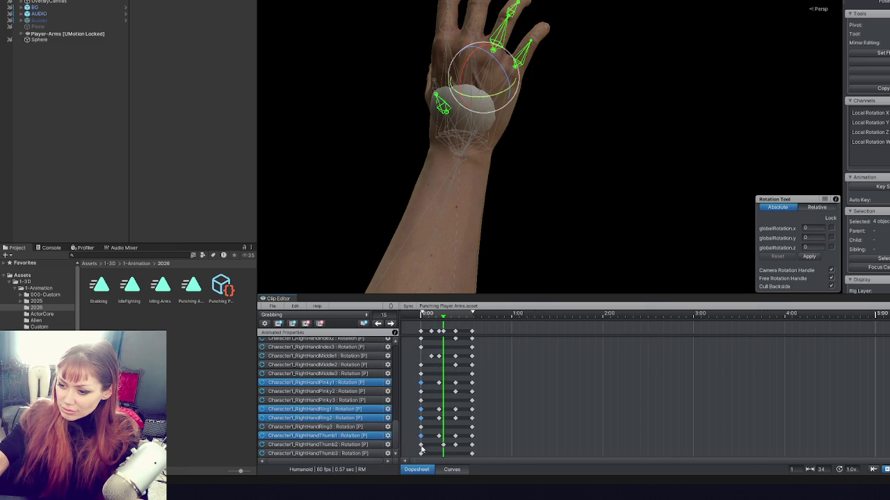
pyautogui.scroll(-2, 431, 432)
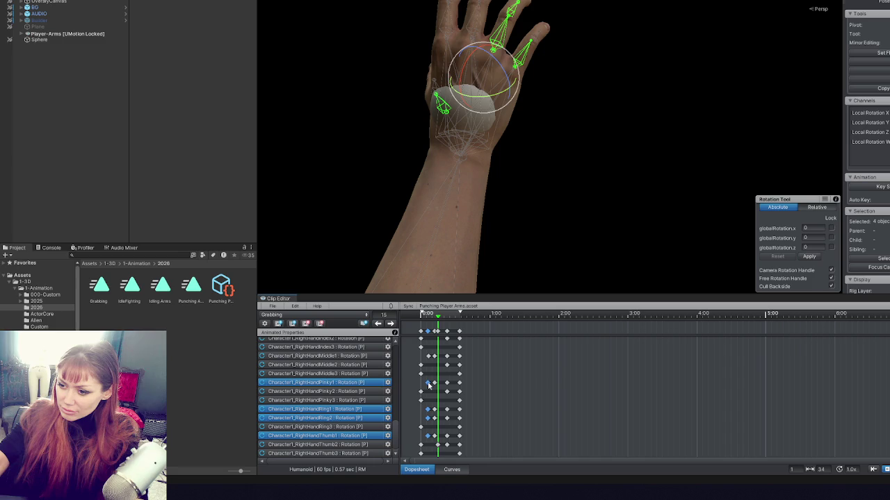
pyautogui.press('space')
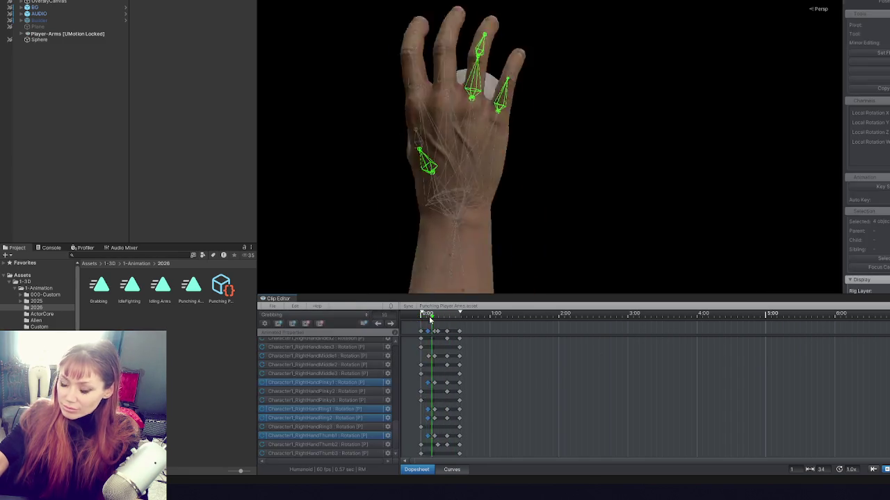
pyautogui.press('space')
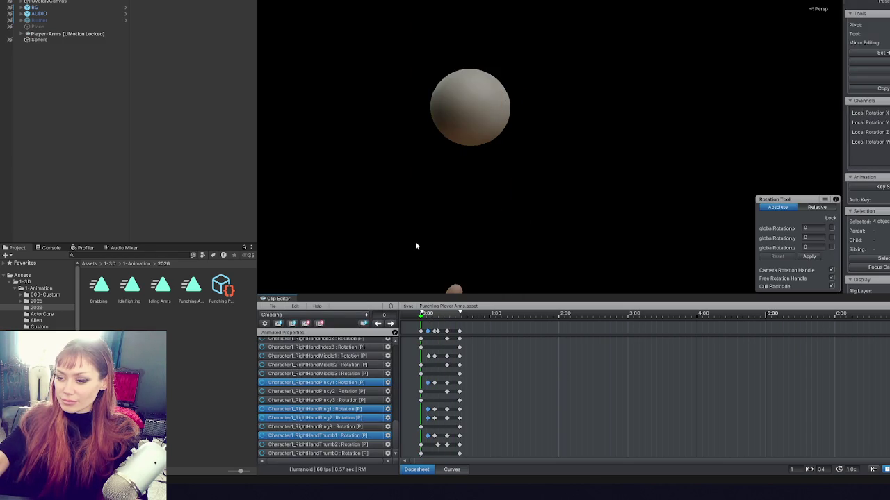
# Replay the Grabbing clip, reframe on the hand and sphere, and step forward three keyframes.
pyautogui.scroll(-1, 488, 127)
pyautogui.scroll(-5, 489, 127)
pyautogui.press('space')
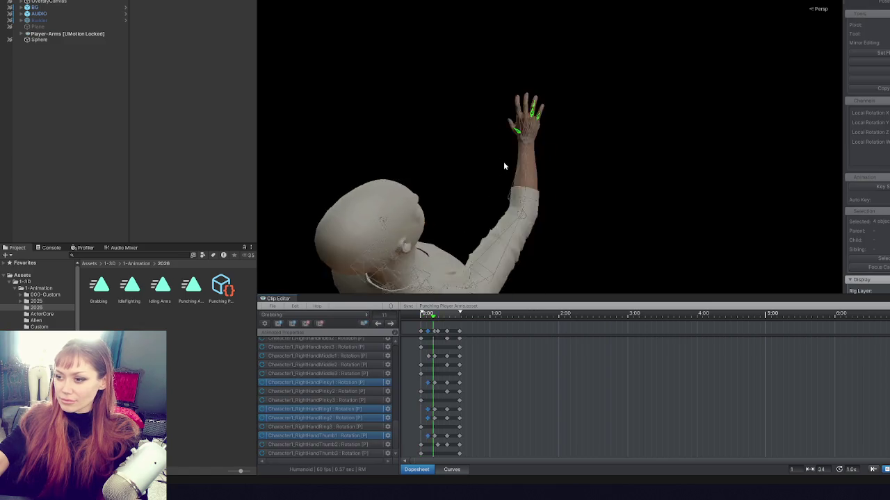
pyautogui.press('space')
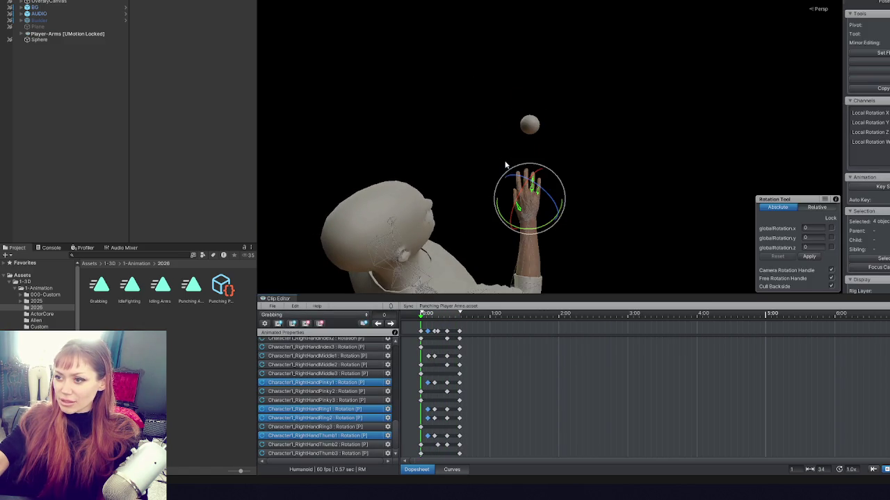
pyautogui.moveTo(514, 148); pyautogui.dragTo(530, 185)
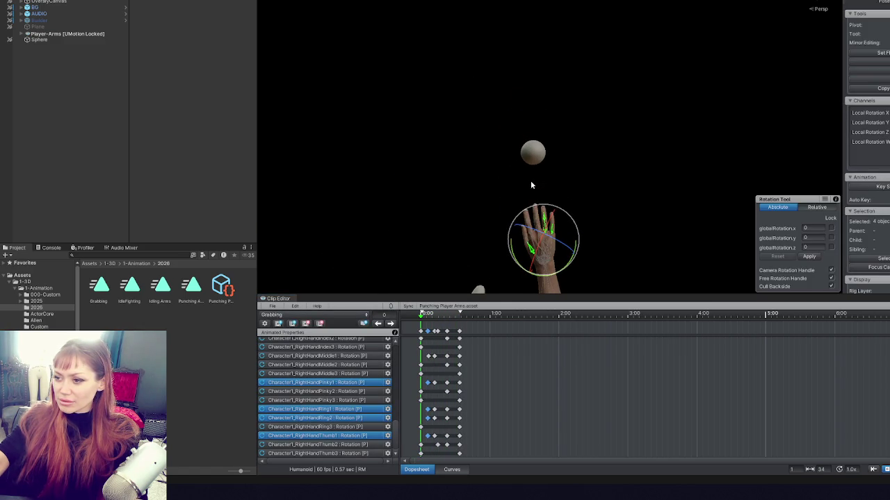
pyautogui.click(390, 324)
pyautogui.click(391, 324)
pyautogui.click(391, 324)
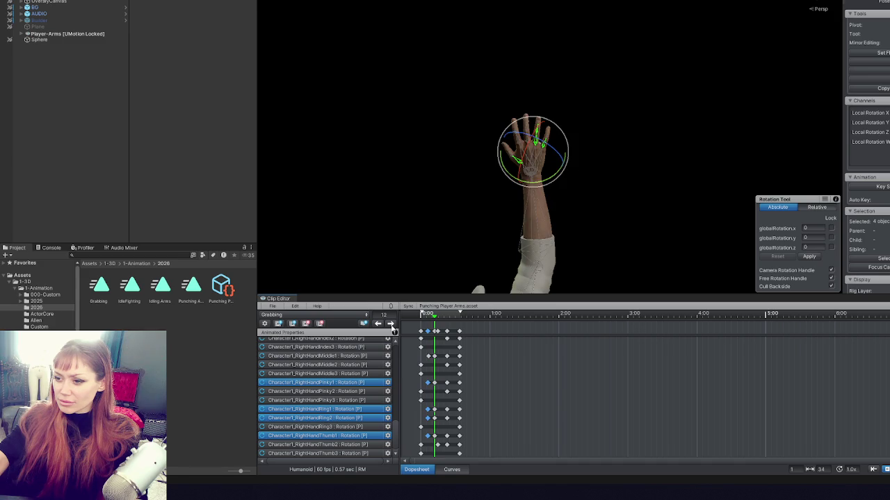
# Nudge the finger keyframe columns around frame 23 by a frame or two, checking at frame 19.
pyautogui.keyDown('shift'); pyautogui.click(434, 335); pyautogui.keyUp('shift')
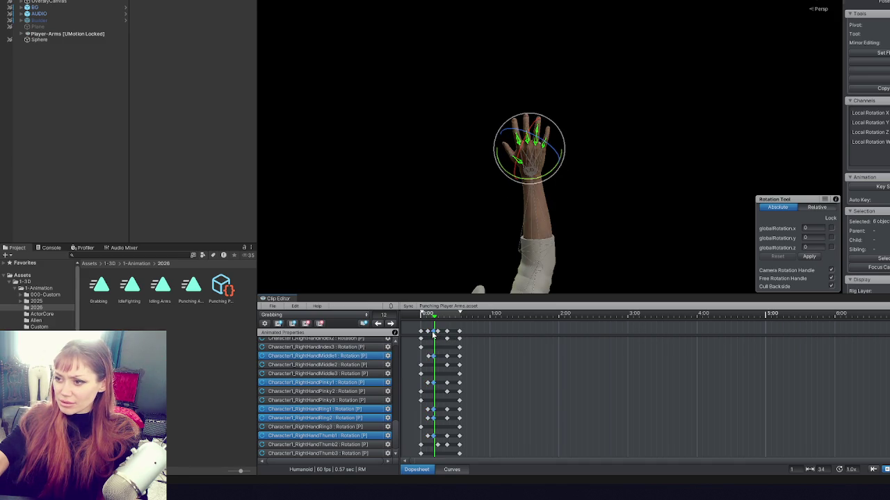
pyautogui.click(391, 324)
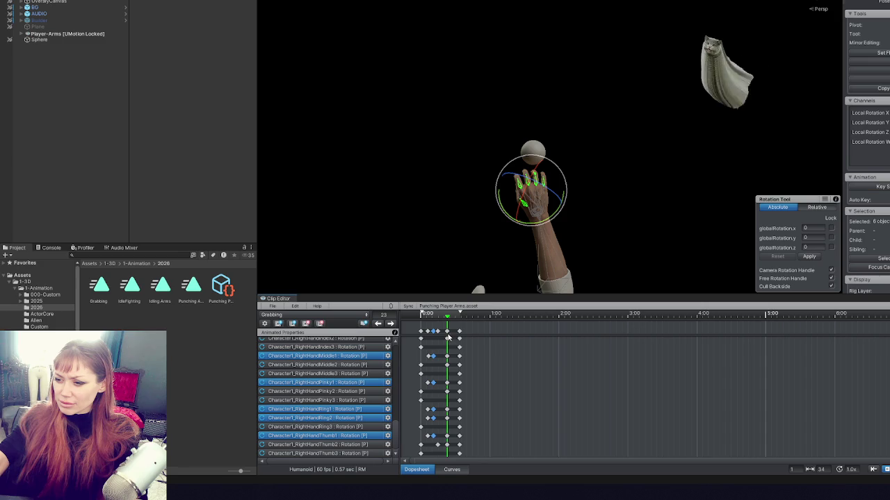
pyautogui.moveTo(448, 334); pyautogui.dragTo(445, 335)
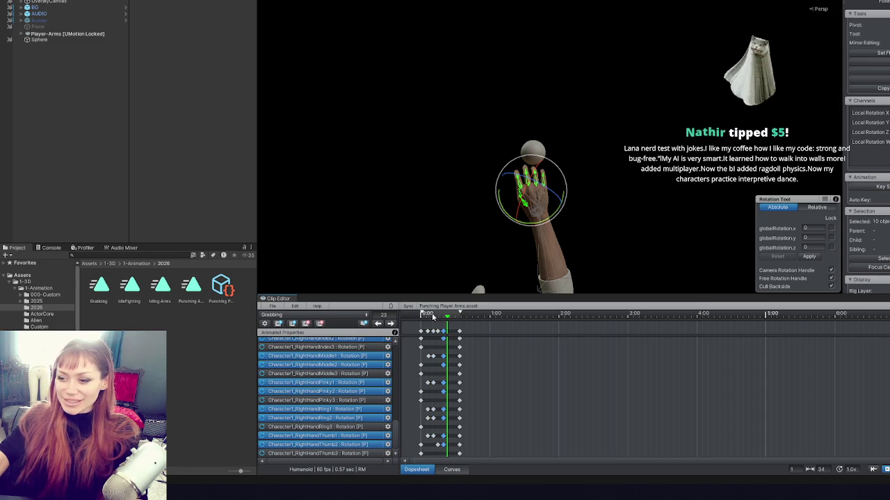
pyautogui.press('space')
pyautogui.moveTo(430, 317); pyautogui.dragTo(442, 317)
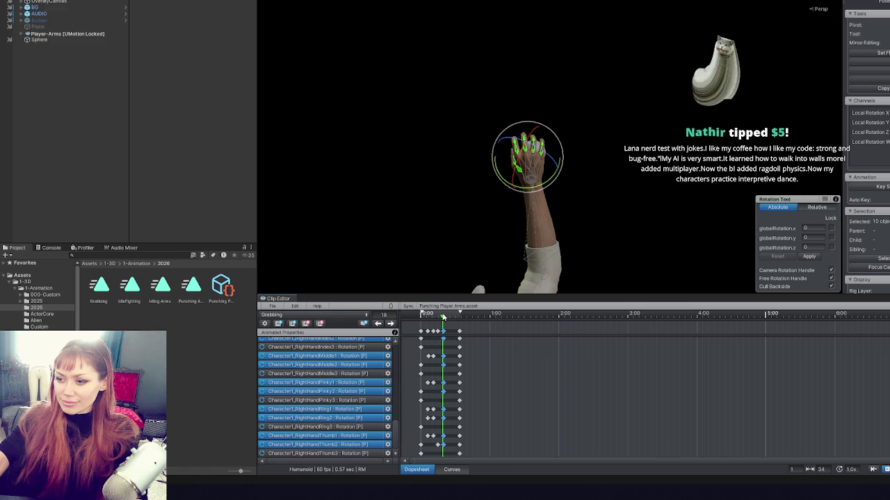
pyautogui.click(436, 332)
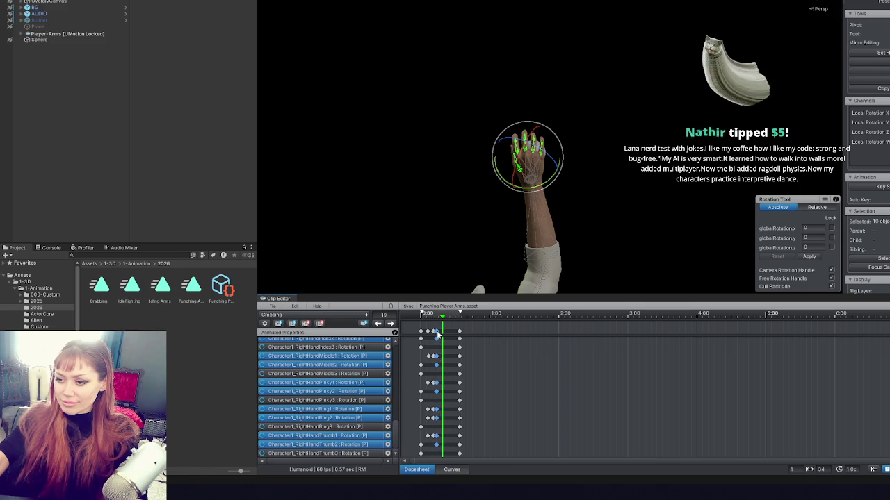
pyautogui.moveTo(437, 335); pyautogui.dragTo(441, 335)
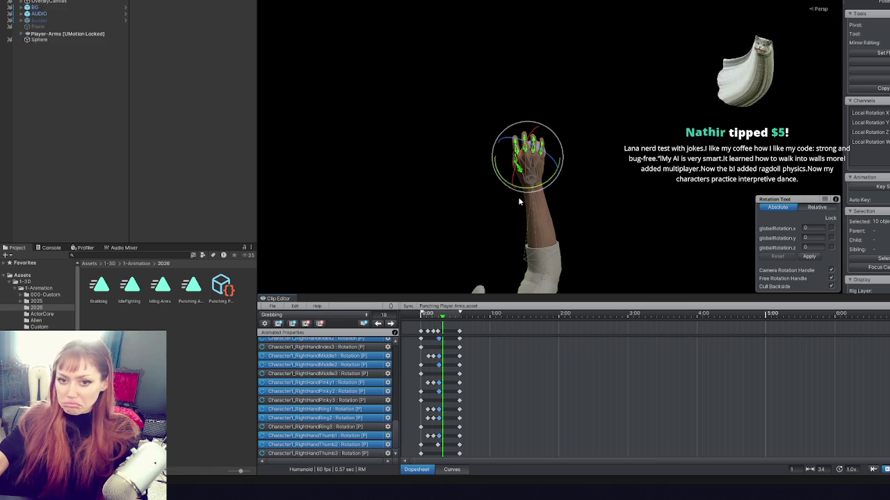
pyautogui.scroll(8, 533, 186)
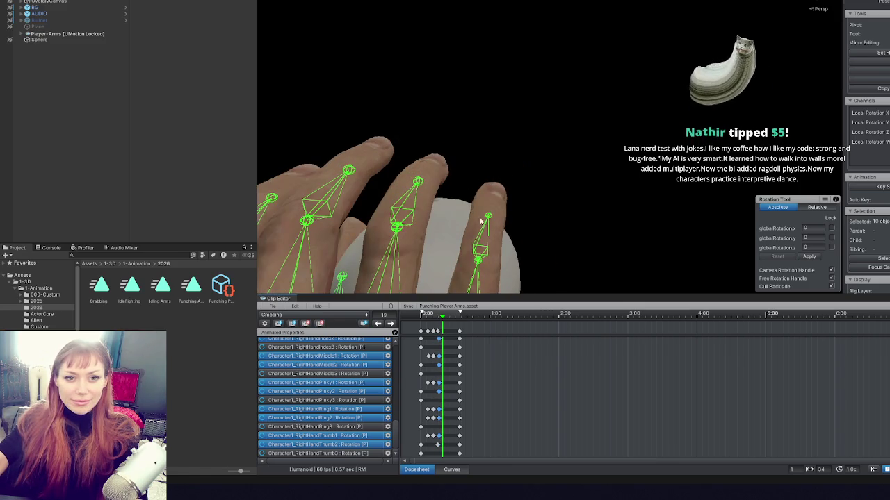
# Bend the right index finger's first bone toward the sphere at frame 19.
pyautogui.moveTo(449, 225)
pyautogui.mouseDown()
pyautogui.moveTo(536, 143)
pyautogui.moveTo(645, 116)
pyautogui.moveTo(580, 141)
pyautogui.mouseUp()
pyautogui.moveTo(377, 143)
pyautogui.mouseDown()
pyautogui.moveTo(501, 128)
pyautogui.moveTo(520, 115)
pyautogui.moveTo(489, 143)
pyautogui.mouseUp()
pyautogui.click(478, 181)
pyautogui.moveTo(523, 182); pyautogui.dragTo(521, 184)
pyautogui.moveTo(523, 182); pyautogui.dragTo(649, 117)
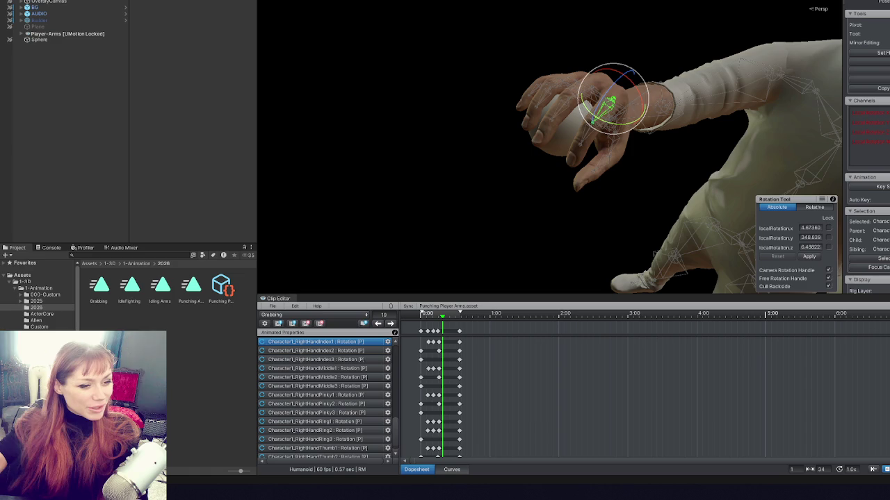
# Bend the ring finger's first bone around the sphere.
pyautogui.moveTo(409, 163)
pyautogui.mouseDown()
pyautogui.moveTo(566, 123)
pyautogui.moveTo(508, 135)
pyautogui.moveTo(609, 151)
pyautogui.moveTo(512, 133)
pyautogui.moveTo(496, 96)
pyautogui.mouseUp()
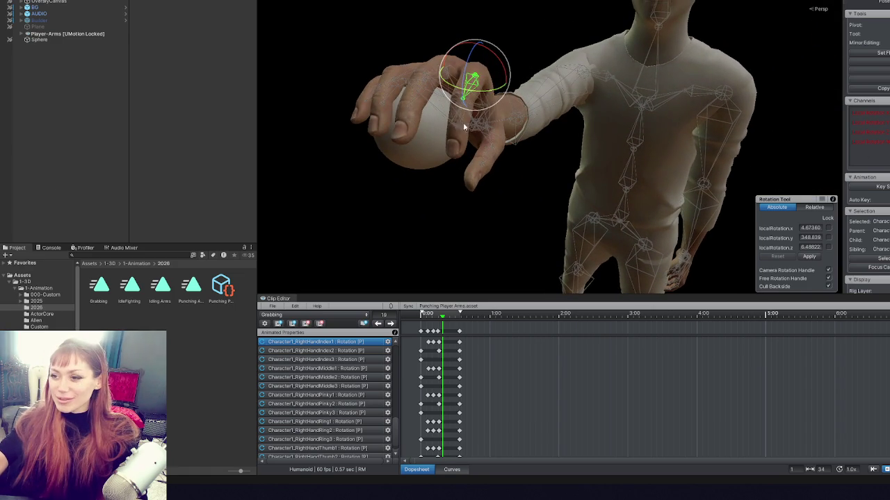
pyautogui.moveTo(470, 124); pyautogui.dragTo(491, 121)
pyautogui.moveTo(530, 62)
pyautogui.mouseDown()
pyautogui.moveTo(465, 83)
pyautogui.moveTo(503, 120)
pyautogui.moveTo(672, 170)
pyautogui.mouseUp()
pyautogui.click(462, 85)
pyautogui.click(503, 119)
pyautogui.click(732, 125)
pyautogui.moveTo(732, 125); pyautogui.dragTo(600, 97)
pyautogui.moveTo(432, 75); pyautogui.dragTo(439, 96)
# Bend the middle finger to close the grip and adjust the pinky and index bones.
pyautogui.click(465, 66)
pyautogui.moveTo(466, 66)
pyautogui.mouseDown()
pyautogui.moveTo(458, 74)
pyautogui.moveTo(604, 109)
pyautogui.moveTo(529, 72)
pyautogui.moveTo(520, 78)
pyautogui.mouseUp()
pyautogui.moveTo(455, 98)
pyautogui.mouseDown()
pyautogui.moveTo(440, 128)
pyautogui.moveTo(624, 143)
pyautogui.moveTo(532, 116)
pyautogui.moveTo(523, 85)
pyautogui.moveTo(553, 159)
pyautogui.moveTo(568, 166)
pyautogui.moveTo(544, 155)
pyautogui.mouseUp()
pyautogui.click(401, 138)
pyautogui.click(607, 148)
pyautogui.moveTo(608, 148)
pyautogui.mouseDown()
pyautogui.moveTo(616, 135)
pyautogui.moveTo(407, 74)
pyautogui.moveTo(404, 98)
pyautogui.mouseUp()
pyautogui.click(422, 113)
pyautogui.moveTo(373, 126); pyautogui.dragTo(508, 102)
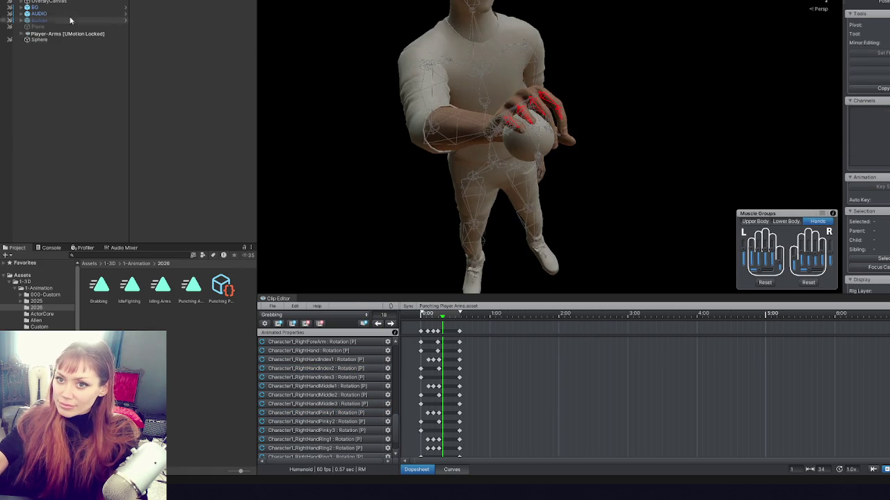
# Deactivate the Sphere object in the Hierarchy.
pyautogui.click(63, 41)
pyautogui.hotkey('alt', 'shift', 'a')
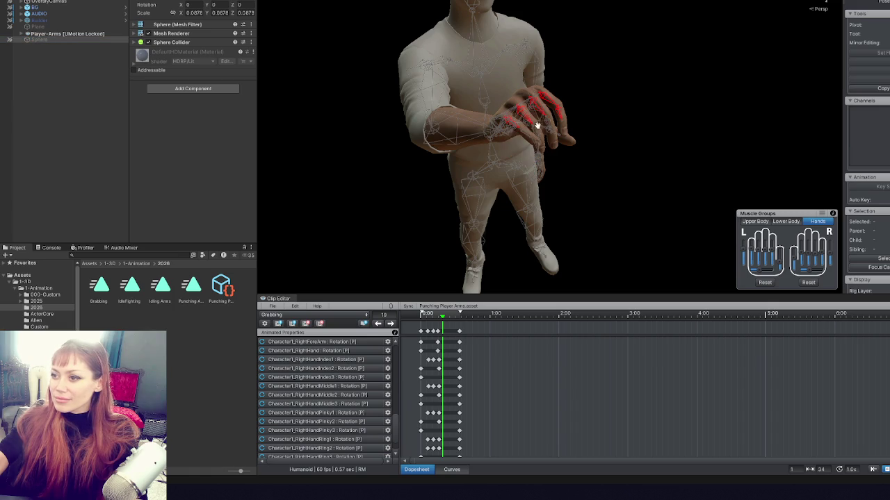
pyautogui.scroll(5, 447, 140)
# Curl the Pinky1 bone further inward, fine-tuning the bend up close.
pyautogui.click(398, 130)
pyautogui.moveTo(398, 130)
pyautogui.mouseDown()
pyautogui.moveTo(591, 119)
pyautogui.moveTo(469, 121)
pyautogui.mouseUp()
pyautogui.moveTo(358, 142)
pyautogui.mouseDown()
pyautogui.moveTo(363, 161)
pyautogui.moveTo(351, 173)
pyautogui.mouseUp()
pyautogui.moveTo(348, 136)
pyautogui.mouseDown()
pyautogui.moveTo(364, 167)
pyautogui.moveTo(352, 129)
pyautogui.moveTo(344, 187)
pyautogui.moveTo(355, 156)
pyautogui.moveTo(412, 144)
pyautogui.moveTo(532, 91)
pyautogui.moveTo(502, 104)
pyautogui.moveTo(440, 99)
pyautogui.moveTo(495, 86)
pyautogui.moveTo(534, 98)
pyautogui.mouseUp()
pyautogui.moveTo(481, 123)
pyautogui.mouseDown()
pyautogui.moveTo(308, 129)
pyautogui.moveTo(493, 139)
pyautogui.moveTo(287, 188)
pyautogui.moveTo(609, 122)
pyautogui.moveTo(538, 140)
pyautogui.moveTo(548, 140)
pyautogui.moveTo(536, 77)
pyautogui.moveTo(565, 84)
pyautogui.moveTo(542, 90)
pyautogui.moveTo(216, 448)
pyautogui.mouseUp()
pyautogui.click(542, 90)
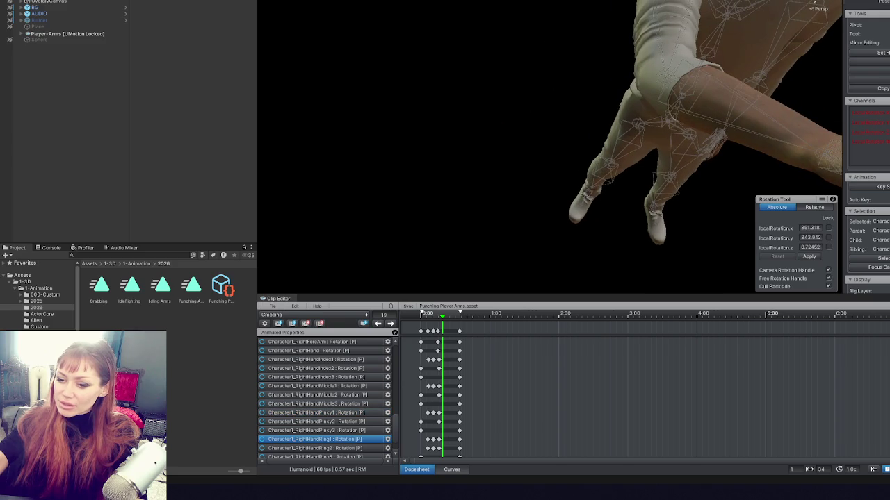
# Bend the middle finger's second joint further after viewing the hand from several sides.
pyautogui.moveTo(497, 245)
pyautogui.mouseDown()
pyautogui.moveTo(544, 178)
pyautogui.moveTo(496, 172)
pyautogui.mouseUp()
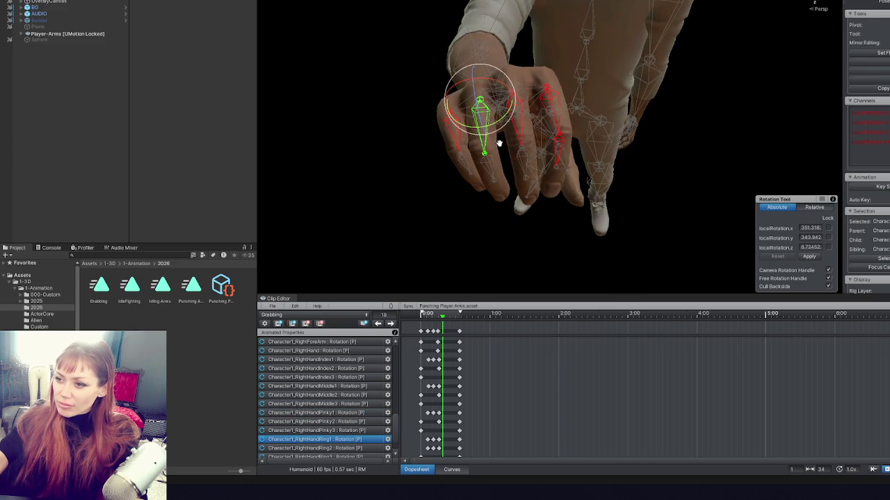
pyautogui.moveTo(495, 123)
pyautogui.mouseDown()
pyautogui.moveTo(502, 135)
pyautogui.moveTo(518, 121)
pyautogui.moveTo(549, 125)
pyautogui.moveTo(586, 105)
pyautogui.mouseUp()
pyautogui.click(519, 121)
pyautogui.moveTo(477, 102); pyautogui.dragTo(575, 103)
pyautogui.moveTo(634, 189)
pyautogui.mouseDown()
pyautogui.moveTo(577, 141)
pyautogui.moveTo(558, 177)
pyautogui.moveTo(572, 147)
pyautogui.moveTo(548, 155)
pyautogui.mouseUp()
pyautogui.click(514, 186)
pyautogui.moveTo(479, 123)
pyautogui.mouseDown()
pyautogui.moveTo(486, 134)
pyautogui.moveTo(587, 132)
pyautogui.moveTo(554, 122)
pyautogui.mouseUp()
# Inspect the thumb, RightHandIndex2 and RightHandIndex1 bones from several angles.
pyautogui.click(526, 139)
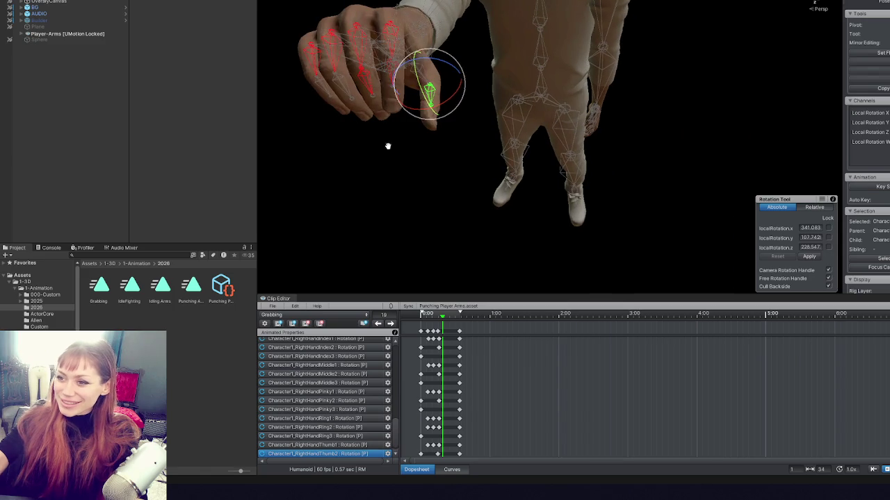
pyautogui.click(410, 82)
pyautogui.moveTo(402, 76)
pyautogui.mouseDown()
pyautogui.moveTo(435, 74)
pyautogui.moveTo(369, 49)
pyautogui.mouseUp()
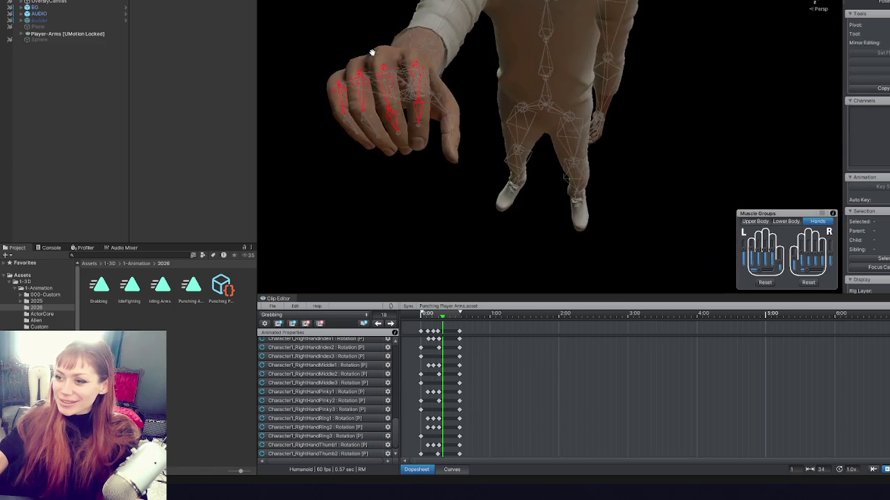
pyautogui.click(419, 116)
pyautogui.moveTo(420, 116)
pyautogui.mouseDown()
pyautogui.moveTo(464, 127)
pyautogui.moveTo(352, 115)
pyautogui.moveTo(537, 144)
pyautogui.moveTo(528, 144)
pyautogui.moveTo(539, 141)
pyautogui.moveTo(531, 122)
pyautogui.mouseUp()
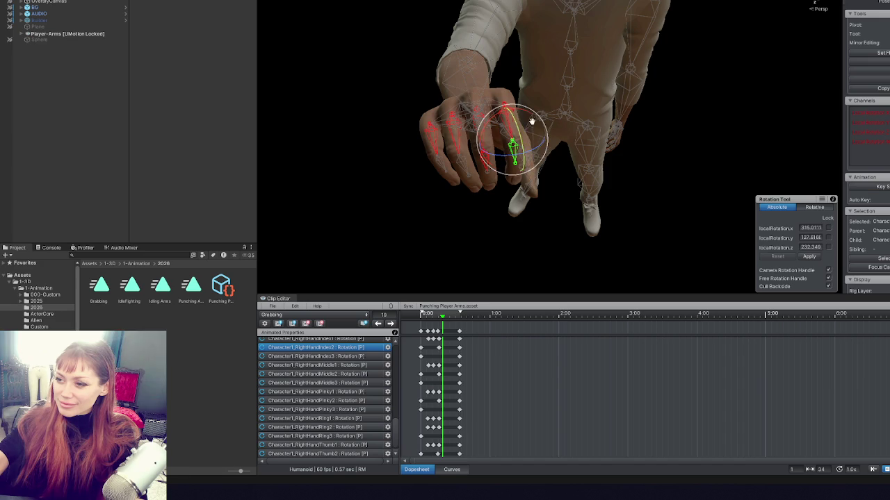
pyautogui.click(410, 92)
pyautogui.click(504, 146)
pyautogui.moveTo(504, 147)
pyautogui.mouseDown()
pyautogui.moveTo(515, 151)
pyautogui.moveTo(719, 56)
pyautogui.mouseUp()
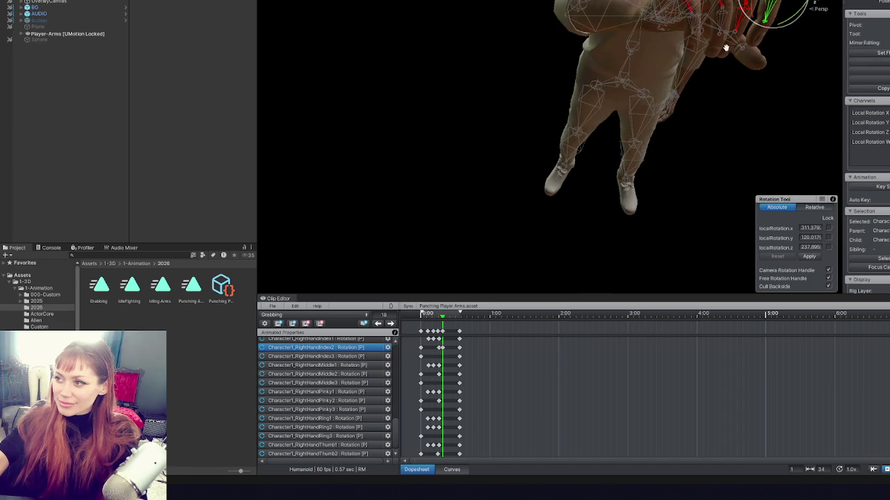
pyautogui.moveTo(740, 18)
pyautogui.mouseDown()
pyautogui.moveTo(495, 99)
pyautogui.moveTo(594, 43)
pyautogui.mouseUp()
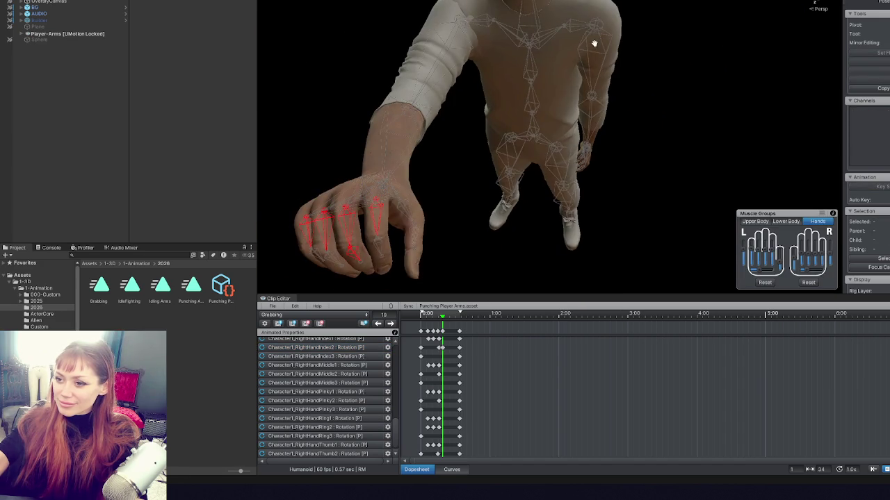
pyautogui.click(396, 201)
pyautogui.moveTo(397, 200)
pyautogui.mouseDown()
pyautogui.moveTo(596, 109)
pyautogui.moveTo(544, 152)
pyautogui.mouseUp()
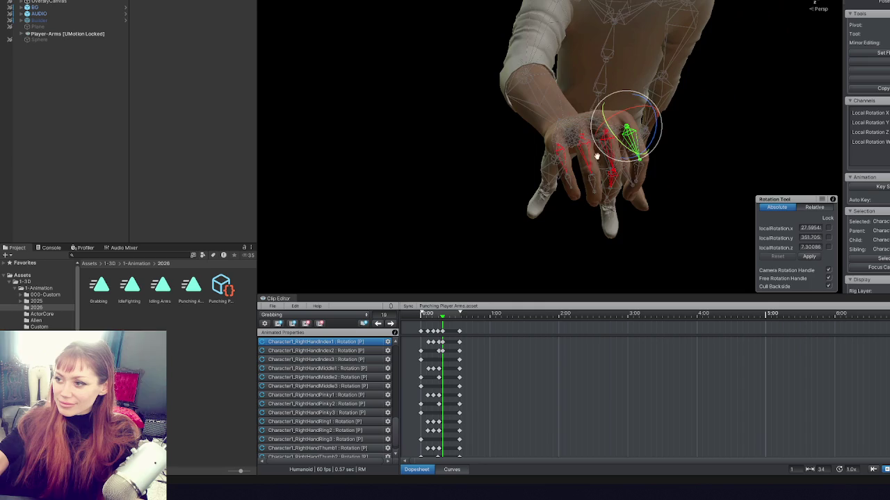
pyautogui.moveTo(614, 178)
pyautogui.mouseDown()
pyautogui.moveTo(514, 146)
pyautogui.moveTo(530, 135)
pyautogui.mouseUp()
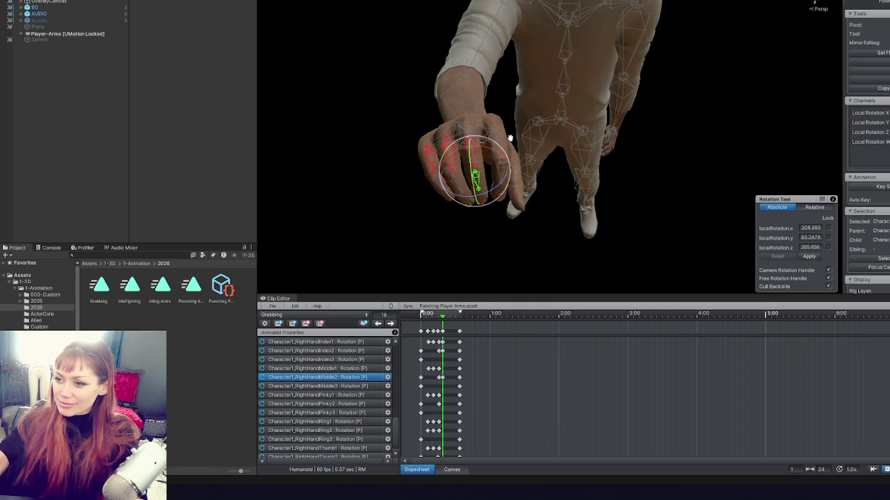
# Check the RightHandPinky1 and RightHandRing1 bones, ending on an overhead view.
pyautogui.click(439, 112)
pyautogui.moveTo(439, 113)
pyautogui.mouseDown()
pyautogui.moveTo(540, 109)
pyautogui.moveTo(542, 153)
pyautogui.moveTo(540, 89)
pyautogui.moveTo(365, 43)
pyautogui.mouseUp()
pyautogui.click(542, 153)
pyautogui.click(460, 120)
pyautogui.moveTo(449, 123)
pyautogui.mouseDown()
pyautogui.moveTo(562, 102)
pyautogui.moveTo(512, 134)
pyautogui.moveTo(532, 143)
pyautogui.mouseUp()
pyautogui.click(514, 132)
pyautogui.click(534, 144)
pyautogui.click(401, 115)
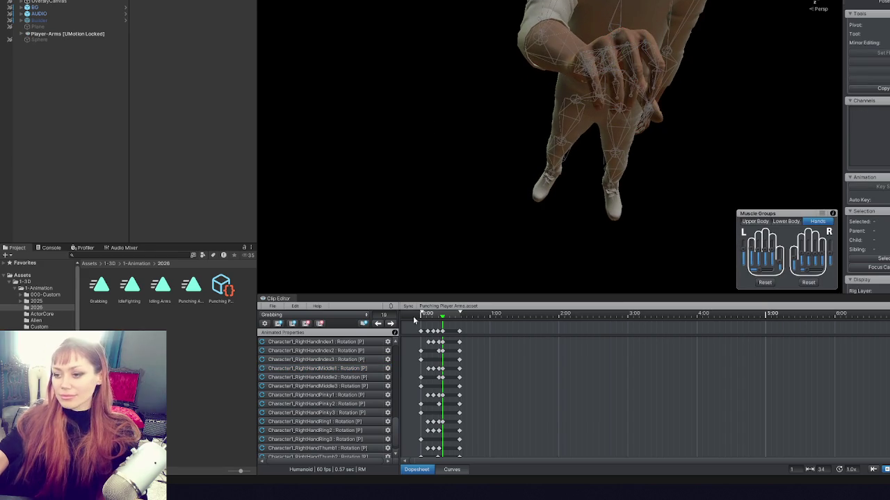
pyautogui.scroll(-5, 475, 133)
pyautogui.moveTo(474, 133)
pyautogui.mouseDown()
pyautogui.moveTo(477, 165)
pyautogui.moveTo(501, 139)
pyautogui.moveTo(568, 107)
pyautogui.mouseUp()
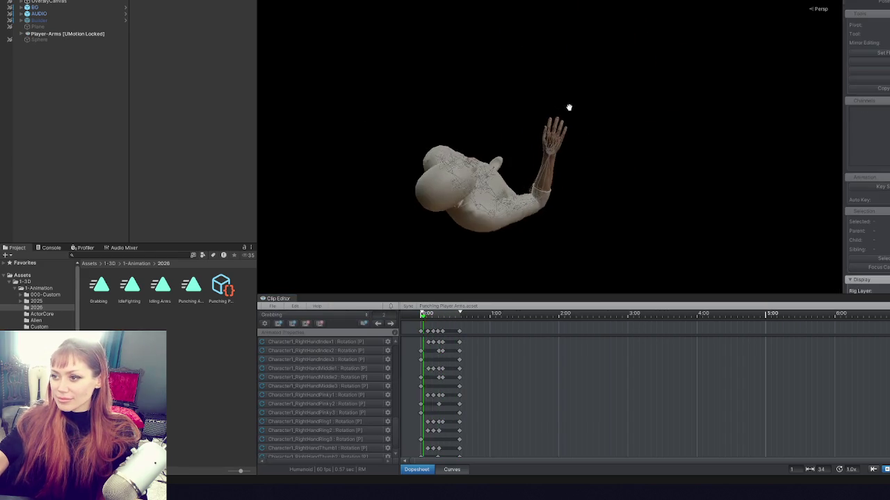
# Box-select all the Grabbing finger keyframes from the start to about 0:40.
pyautogui.click(437, 332)
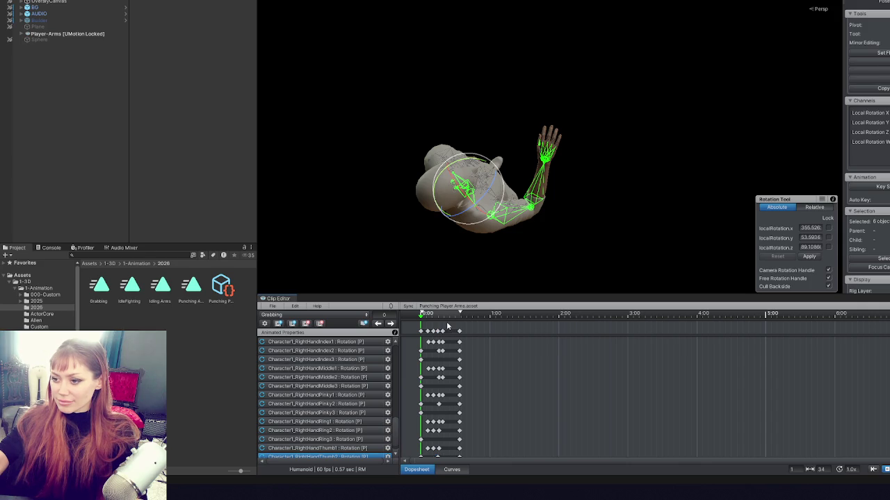
pyautogui.click(446, 327)
pyautogui.moveTo(448, 338)
pyautogui.mouseDown()
pyautogui.moveTo(420, 324)
pyautogui.moveTo(452, 341)
pyautogui.mouseUp()
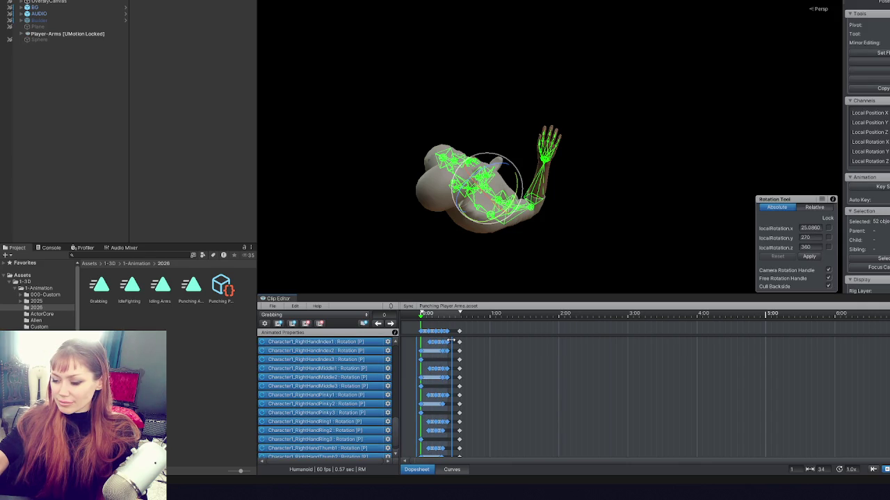
pyautogui.hotkey('alt', 'Tab')
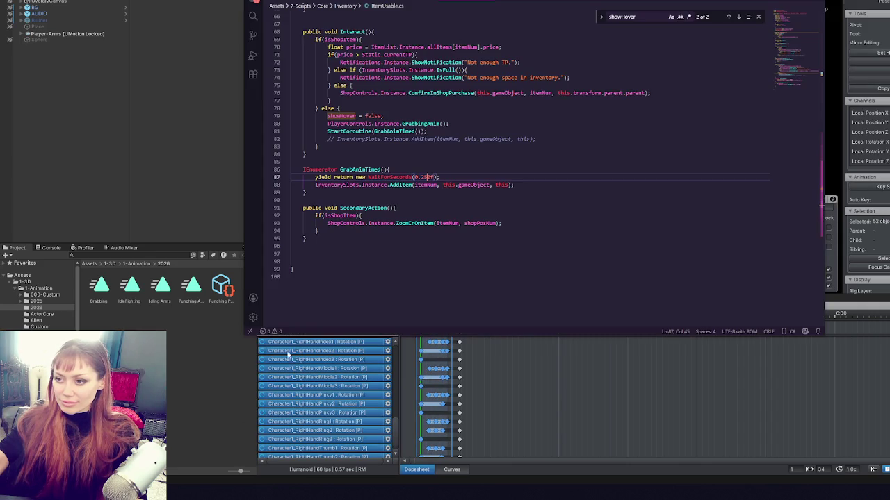
# Save the GrabAnimTimed wait-time edit in ItemUsable.cs and return to Unity to recompile.
pyautogui.hotkey('ctrl', 's')
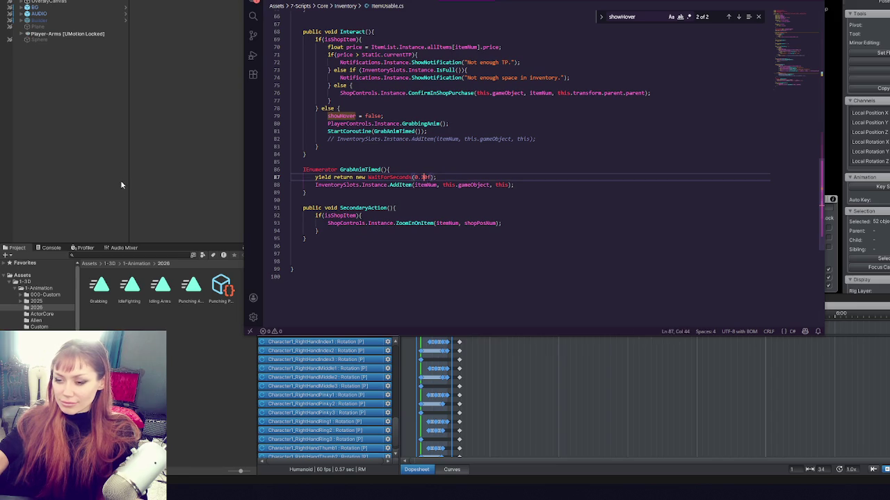
pyautogui.hotkey('alt', 'Tab')
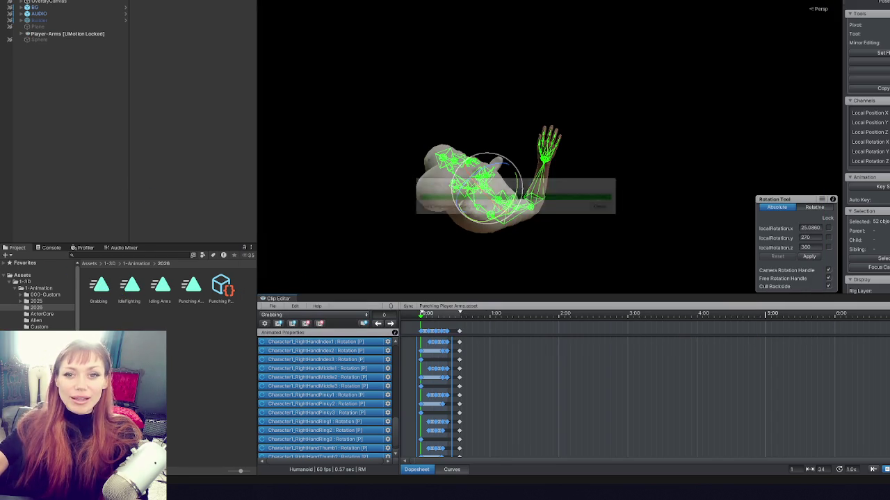
# Delete the old Grabbing.anim asset from the Project panel.
pyautogui.click(97, 285)
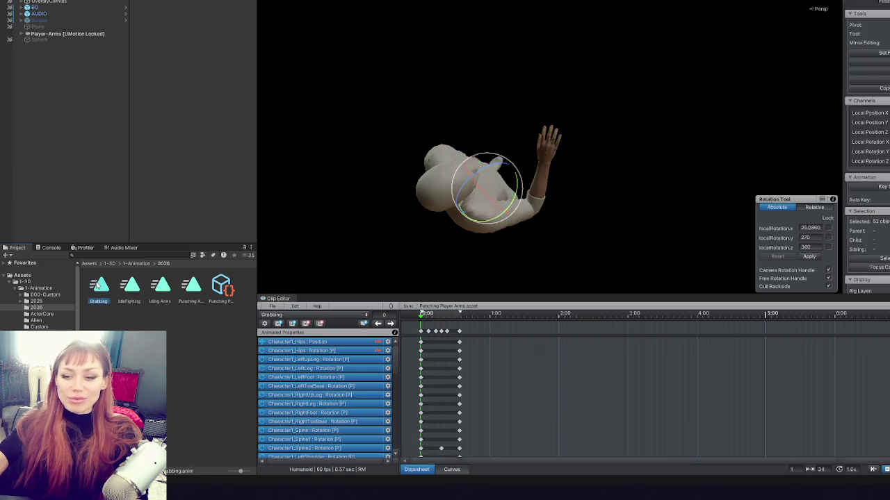
pyautogui.press('Delete')
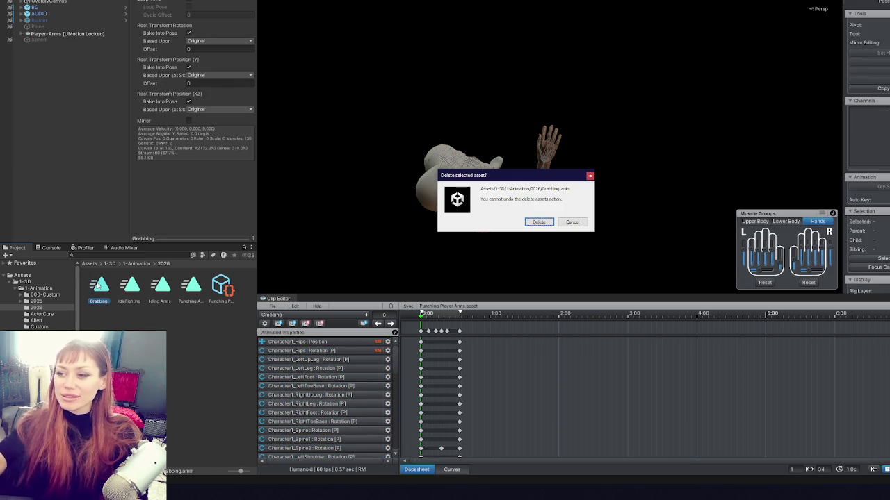
pyautogui.click(539, 221)
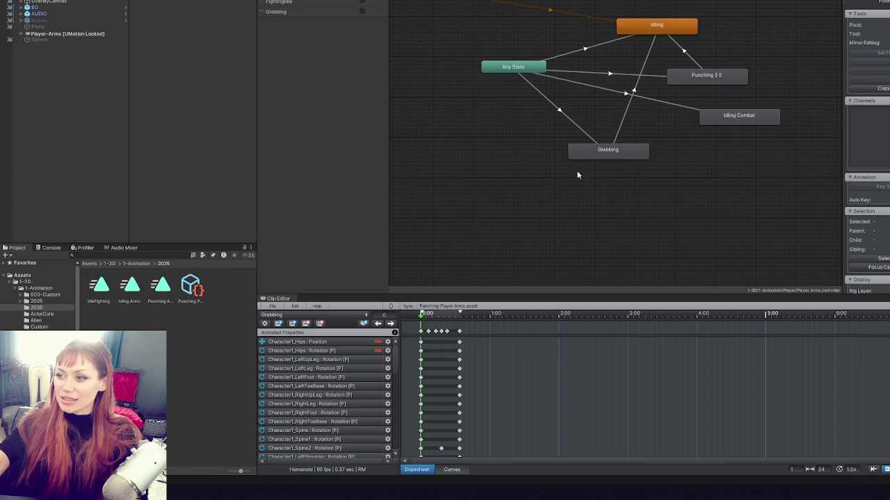
# Re-export the Grabbing state's clip from the Clip Editor as an animation and select the new Grabbing asset.
pyautogui.click(597, 147)
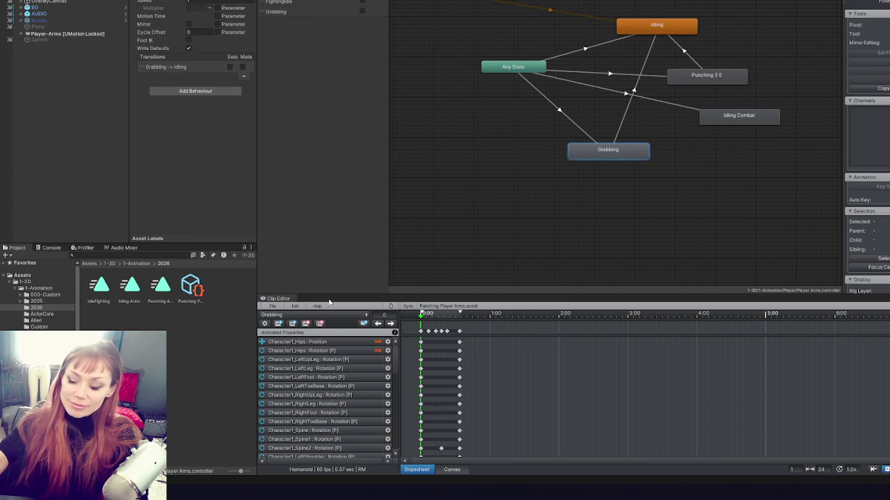
pyautogui.click(272, 306)
pyautogui.moveTo(334, 346)
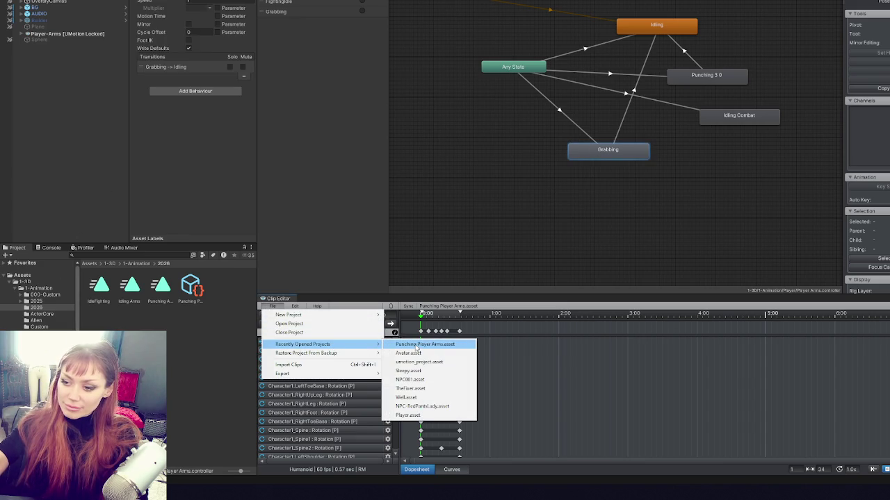
pyautogui.moveTo(320, 374)
pyautogui.click(410, 378)
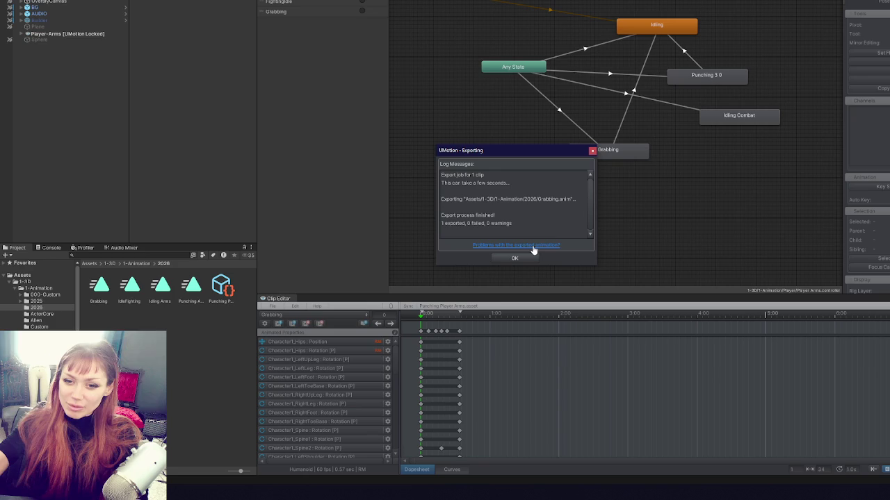
pyautogui.click(523, 258)
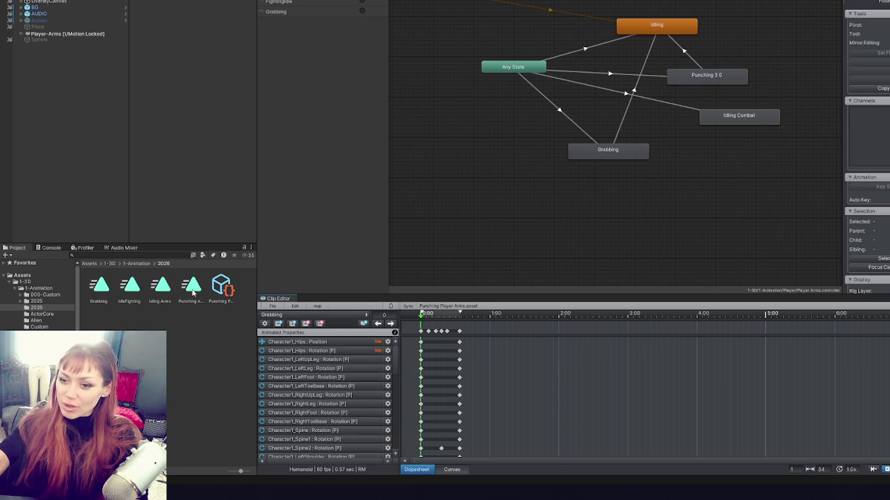
pyautogui.moveTo(597, 153); pyautogui.dragTo(599, 156)
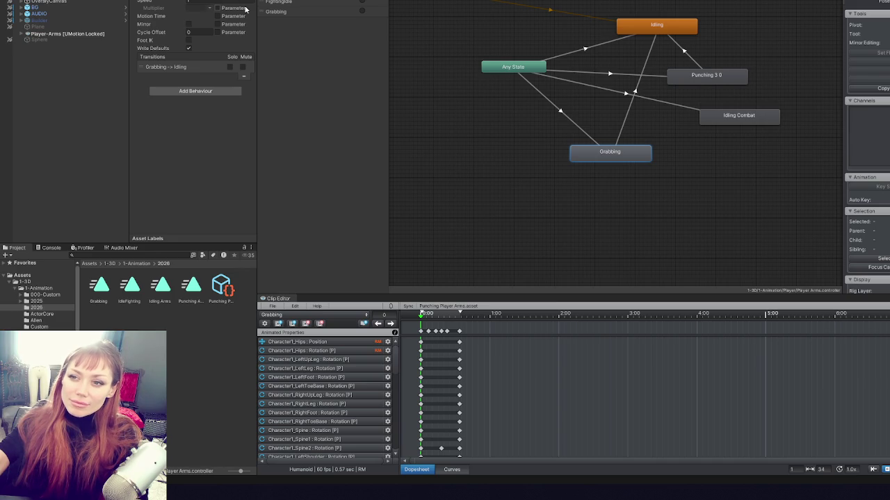
pyautogui.click(108, 288)
# Bake root Y position into the pose, then start the game in dev mode.
pyautogui.click(189, 67)
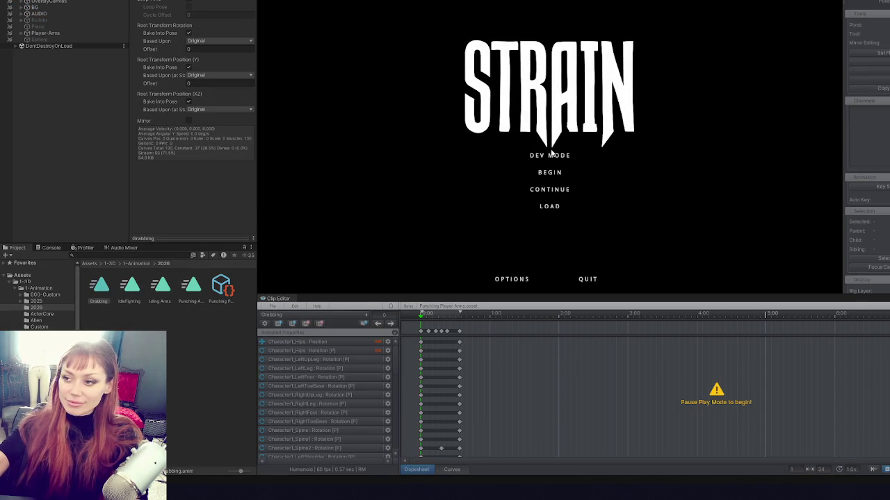
pyautogui.click(549, 156)
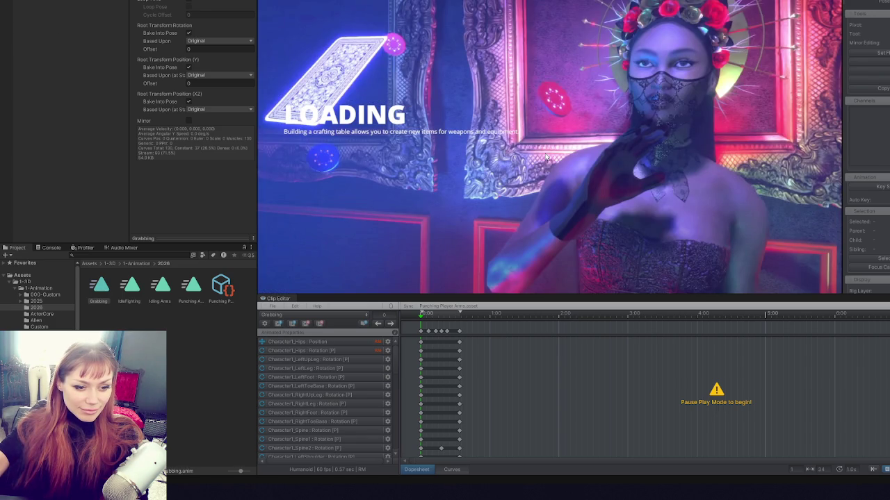
pyautogui.press('Escape')
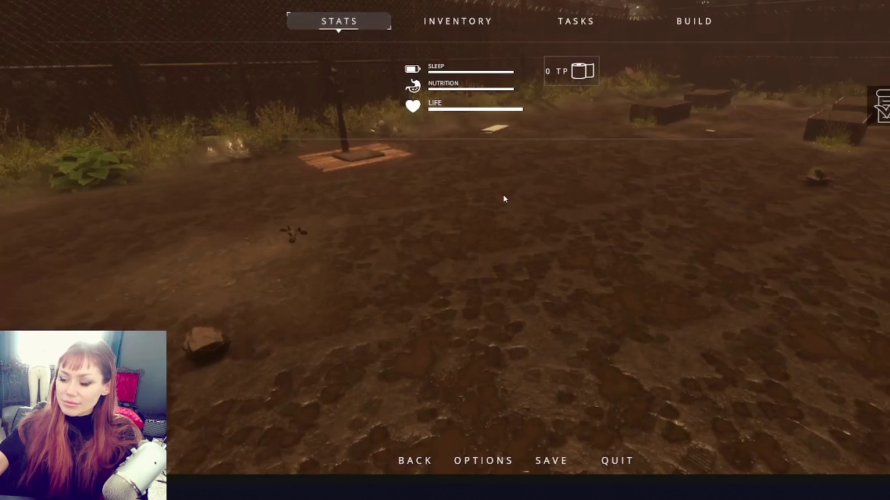
pyautogui.press('Escape')
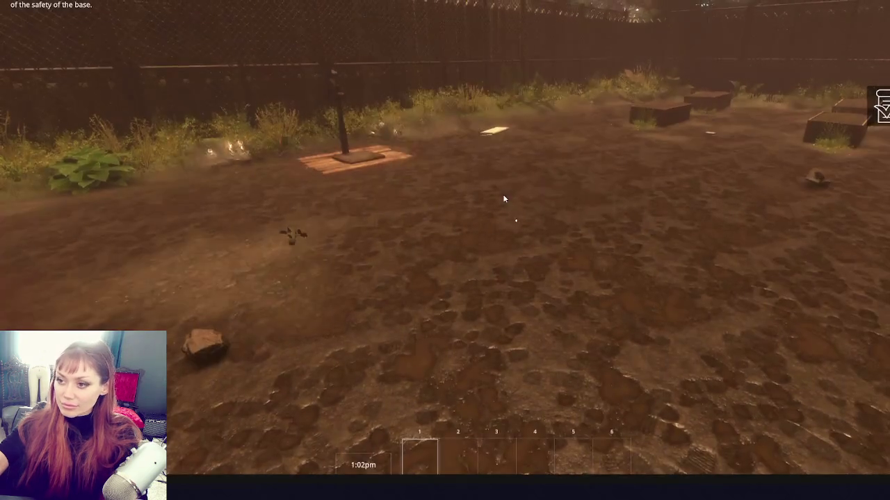
# Pick up the stone, seedling, watering can, yellow note and wooden plank in-game.
pyautogui.press('e')
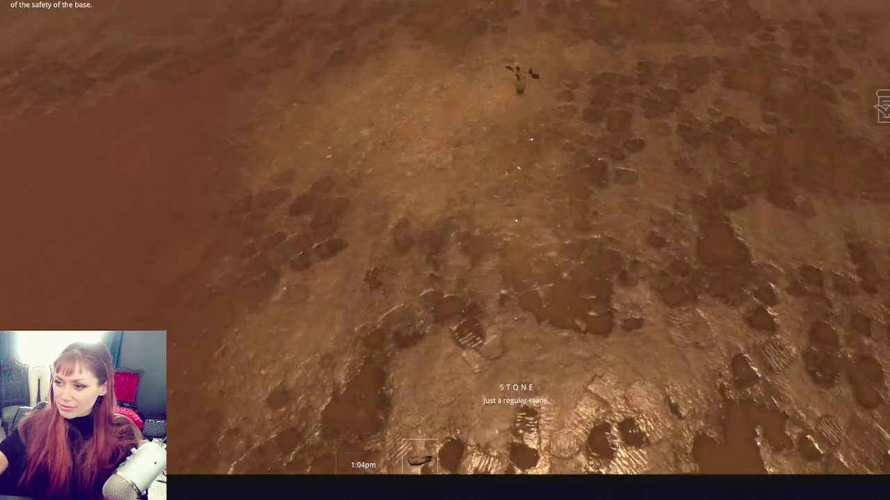
pyautogui.press('e')
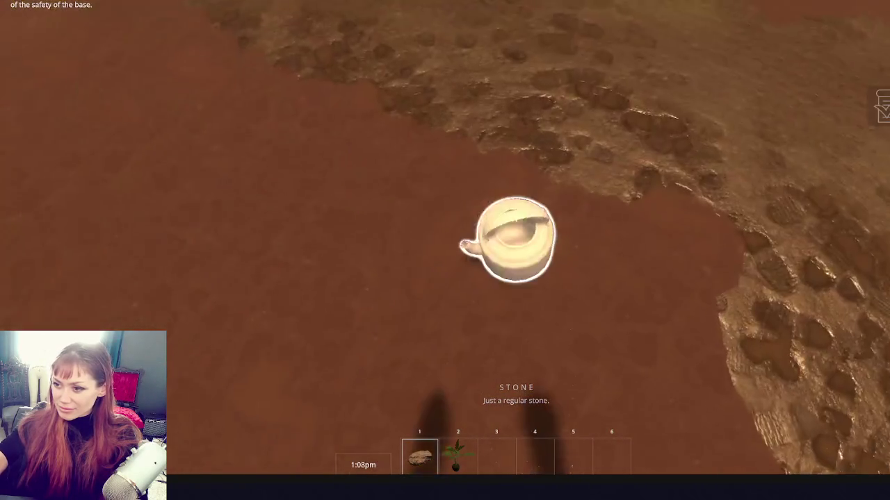
pyautogui.press('e')
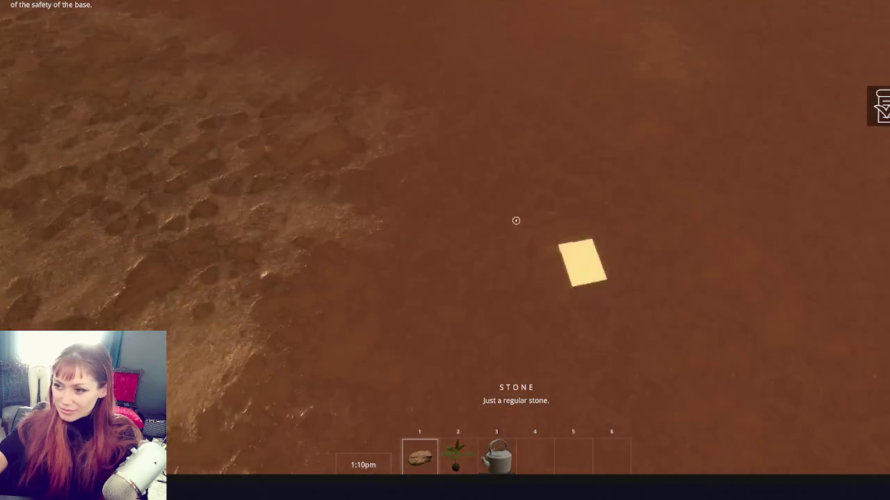
pyautogui.press('e')
pyautogui.press('w')
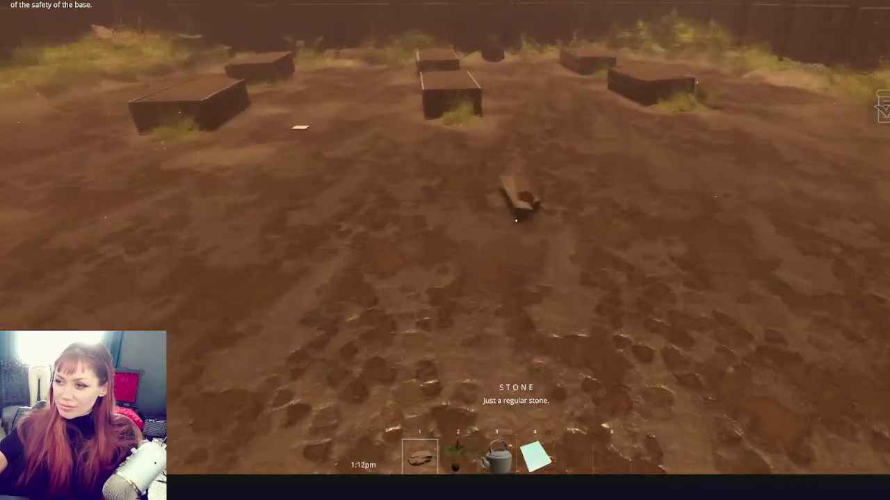
pyautogui.press('e')
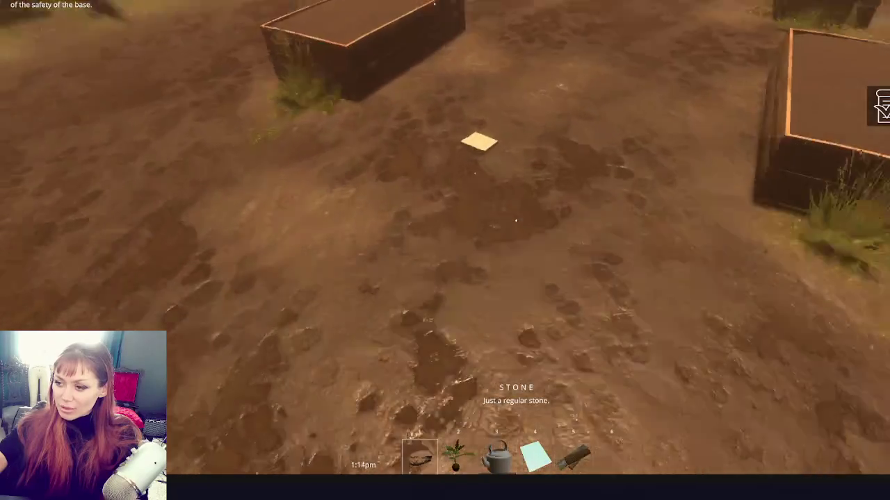
pyautogui.press('e')
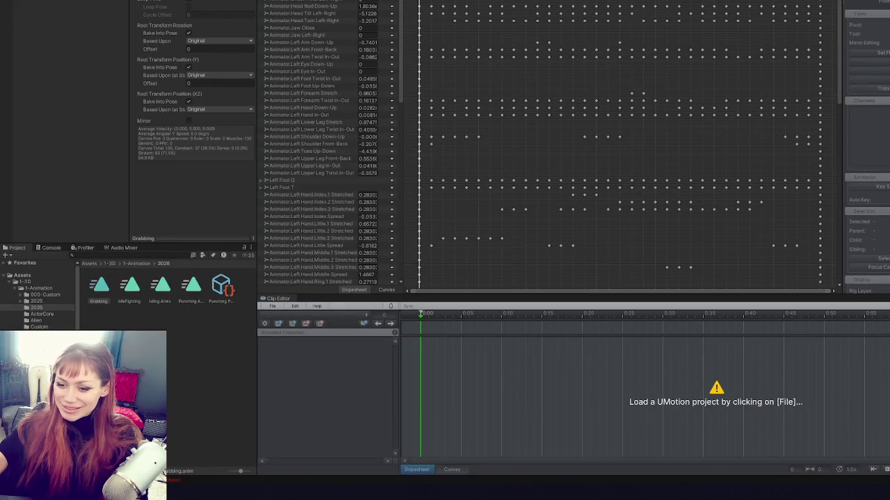
# Open the Console's NullReferenceException at its failing line in Raycast.cs.
pyautogui.click(47, 249)
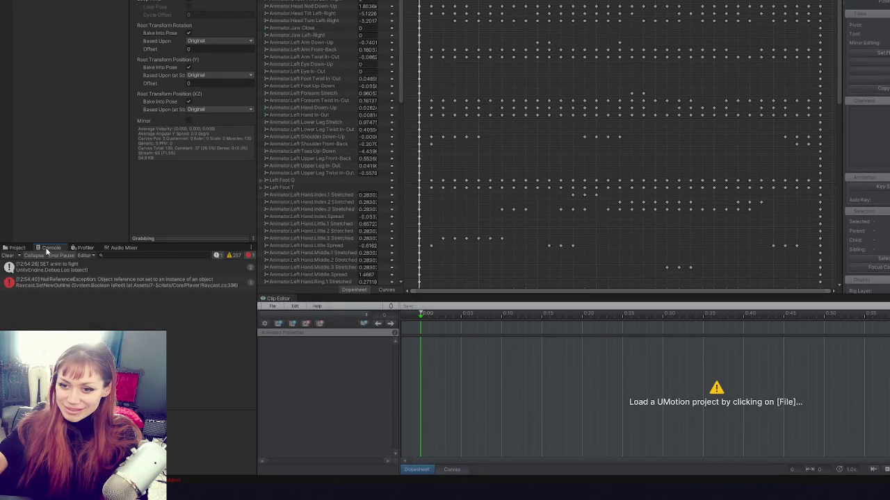
pyautogui.click(73, 267)
pyautogui.doubleClick(100, 283)
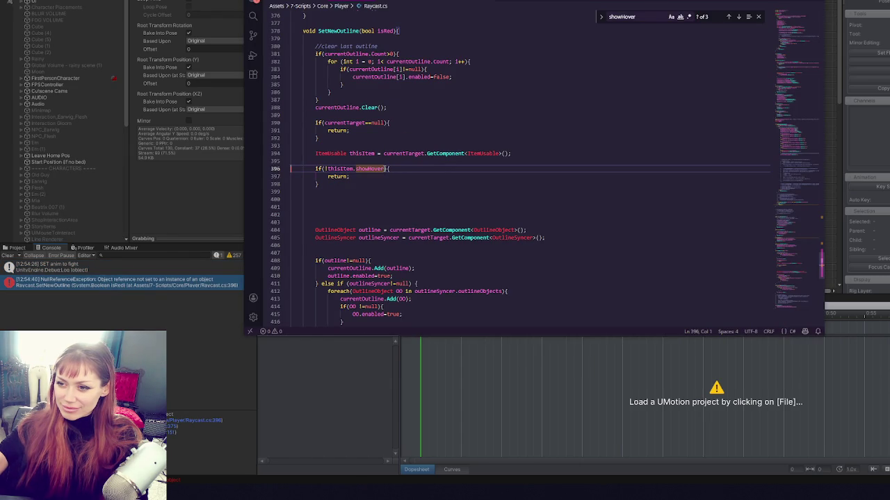
# Change line 396 to if(thisItem && !thisItem.showHover), then return to Unity.
pyautogui.doubleClick(335, 168)
pyautogui.hotkey('ctrl', 'c')
pyautogui.press('Left')
pyautogui.press('Left')
pyautogui.hotkey('ctrl', 'v')
pyautogui.write('&&')
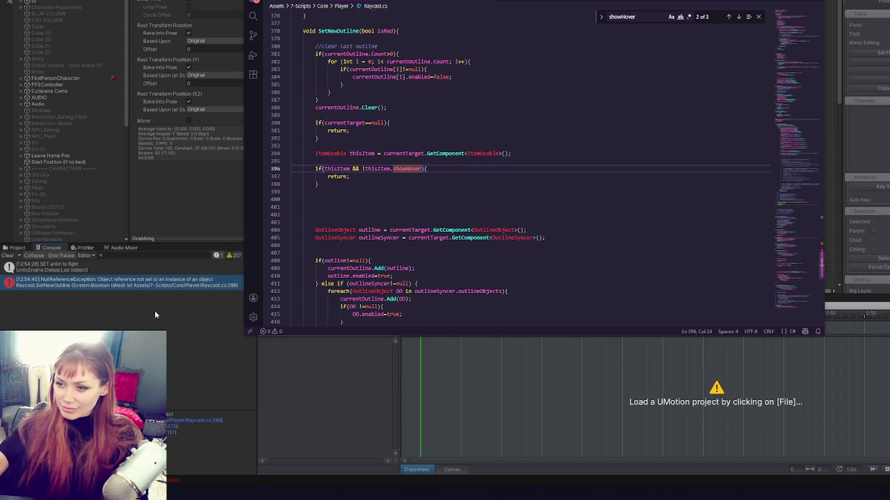
pyautogui.hotkey('alt', 'Tab')
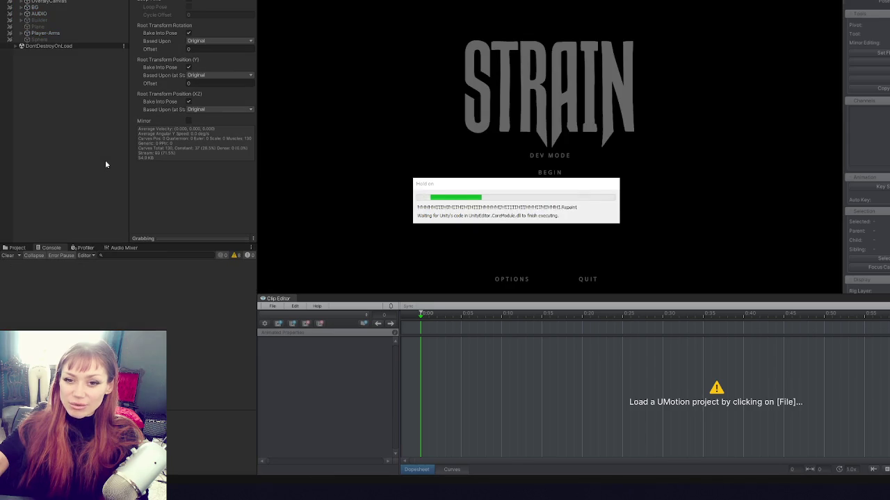
# Launch STRAIN in DEV MODE from the title menu and let the yard level load.
pyautogui.click(553, 159)
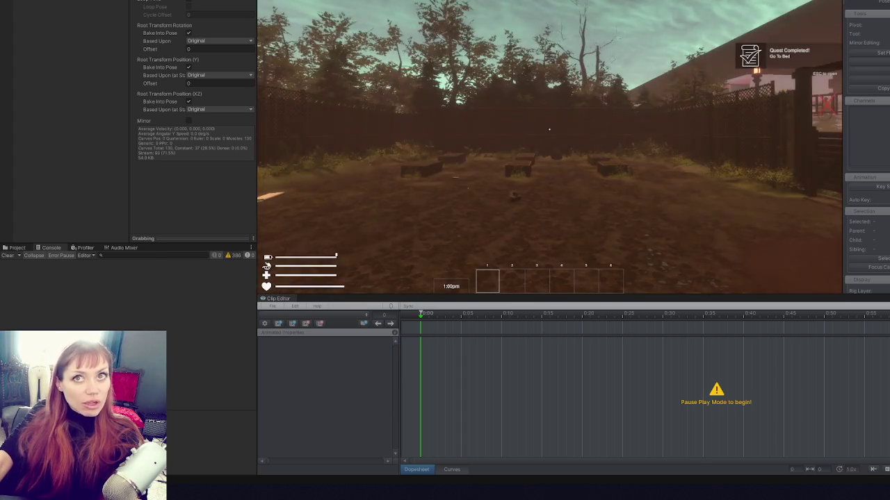
# Collect the scrap wood, the yellow paper and berries from the leafy plant.
pyautogui.click(549, 129)
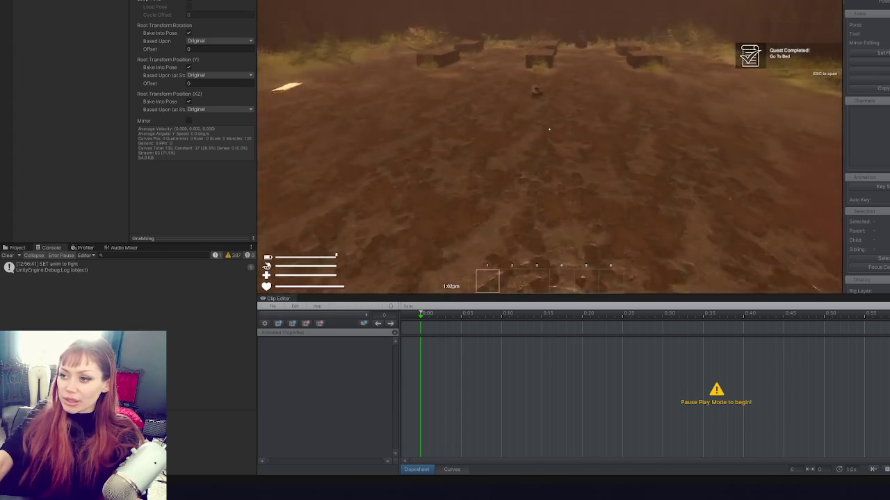
pyautogui.press('w')
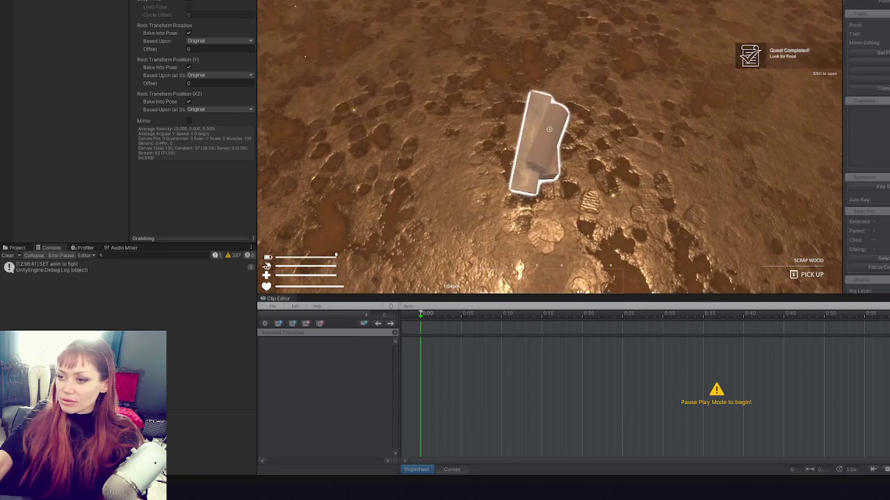
pyautogui.press('e')
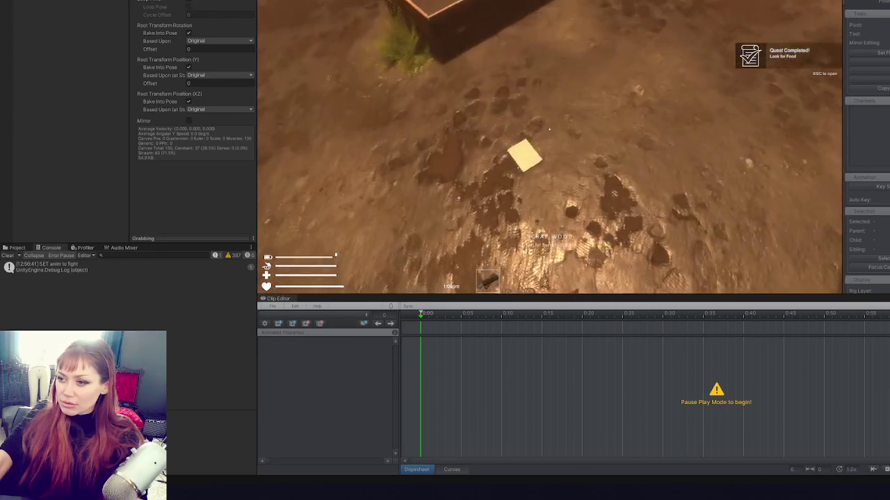
pyautogui.press('e')
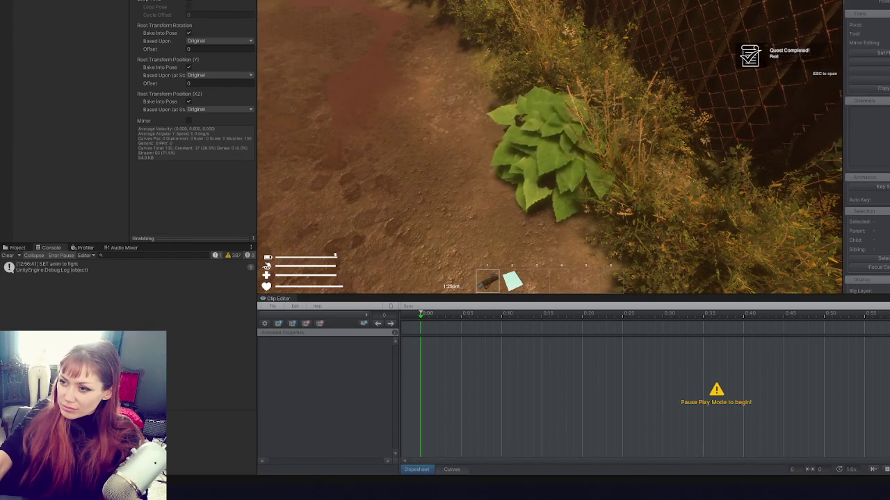
pyautogui.press('e')
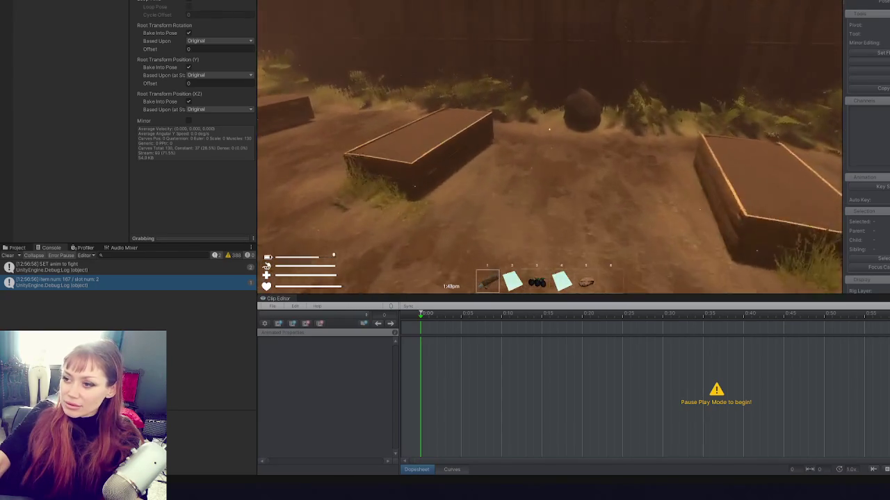
# Break down the rock, pick up the empty jar and stone, then stop the game.
pyautogui.click(549, 129)
pyautogui.click(549, 130)
pyautogui.click(549, 129)
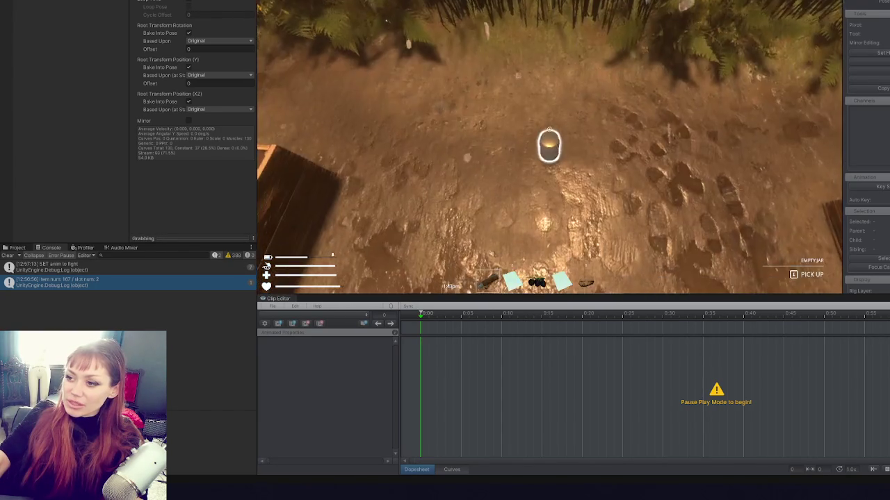
pyautogui.press('e')
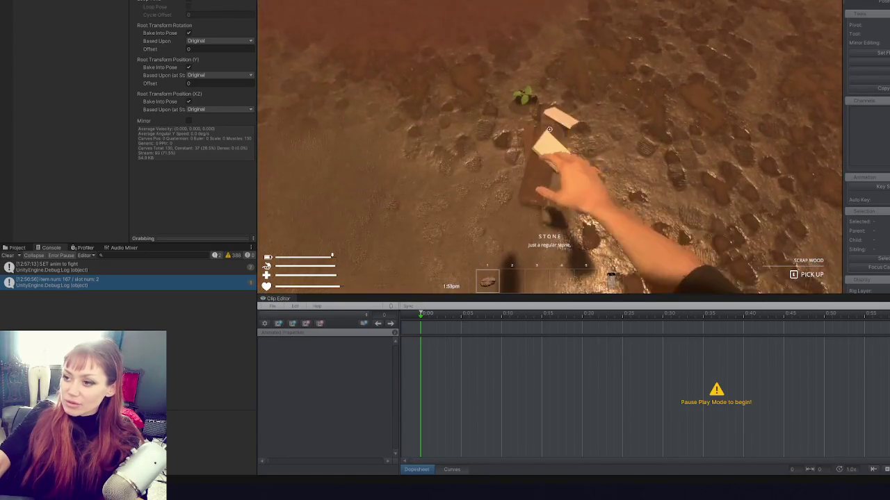
pyautogui.press('e')
pyautogui.press('e')
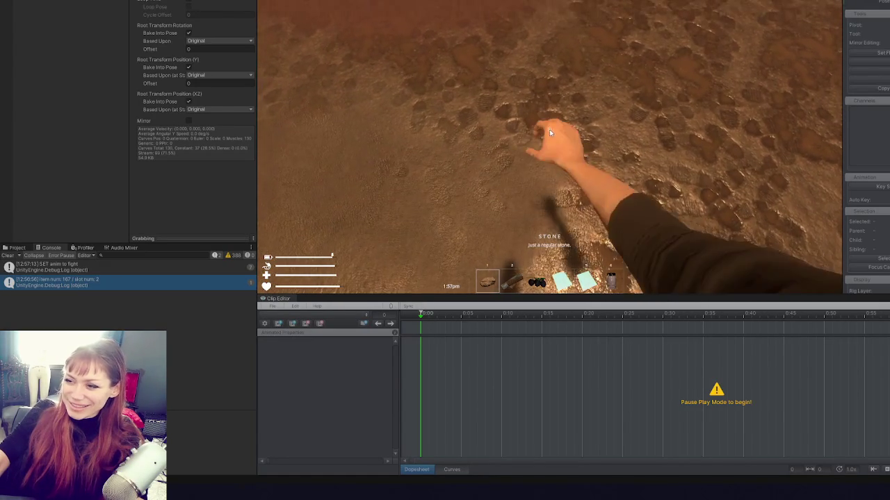
pyautogui.hotkey('ctrl', 'p')
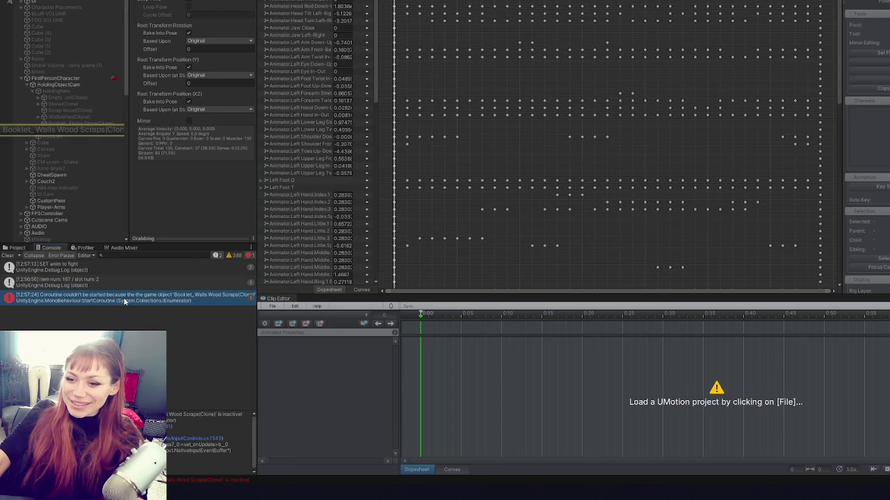
# View ItemUsable.cs in VS Code to review Interact and GrabAnimTimed, then return to Unity.
pyautogui.hotkey('alt', 'Tab')
pyautogui.hotkey('ctrl', 'Tab')
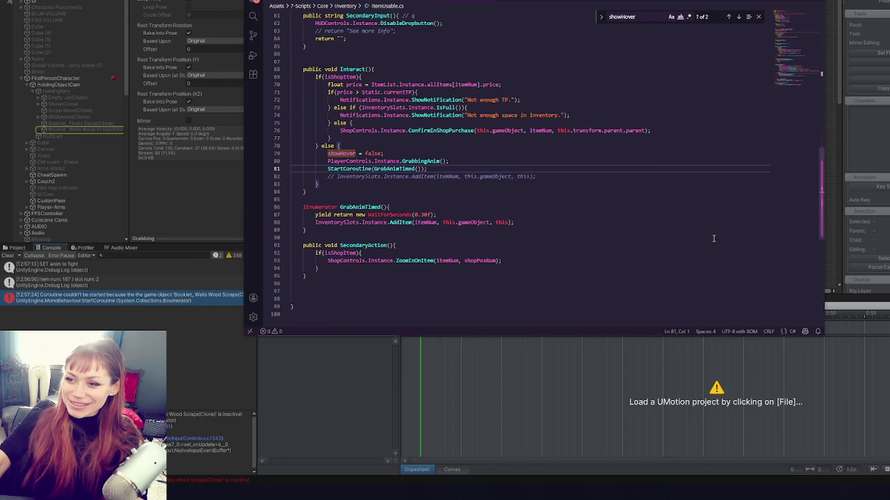
pyautogui.hotkey('alt', 'Tab')
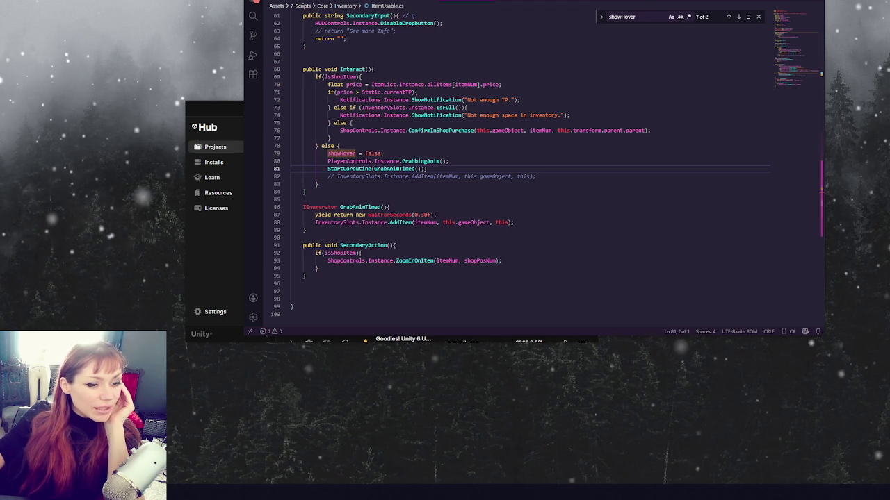
# Drag the bedroom render window onscreen and maximize it to fill the screen.
pyautogui.moveTo(0, 60); pyautogui.dragTo(270, 60)
pyautogui.doubleClick(269, 60)
pyautogui.scroll(-2, 677, 146)
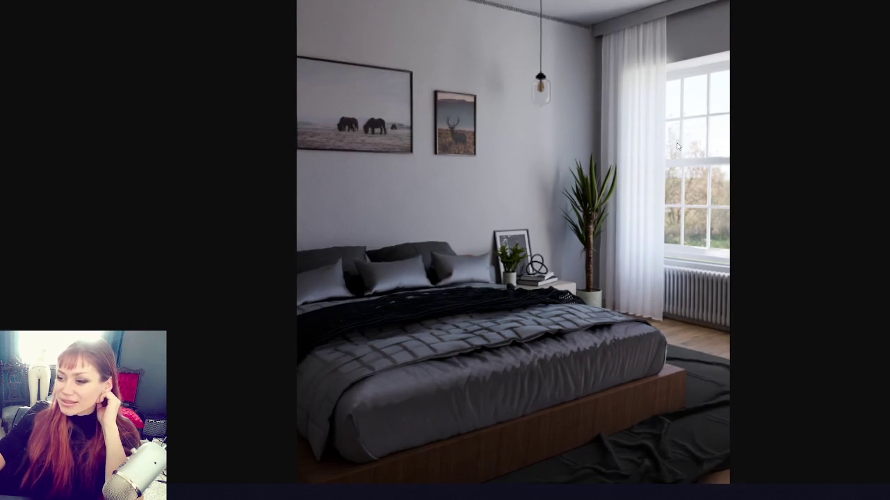
pyautogui.scroll(-1, 678, 146)
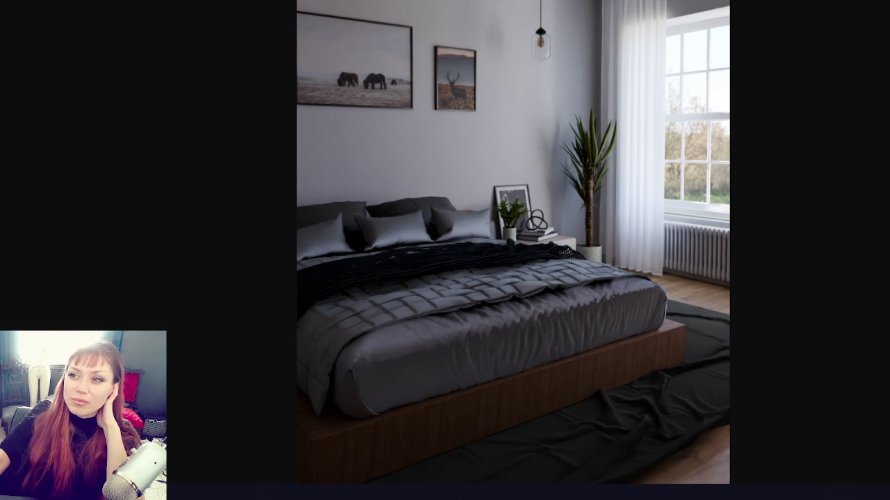
# Move past the green-hooded painting to the bright bedroom render with striped bedding.
pyautogui.press('Right')
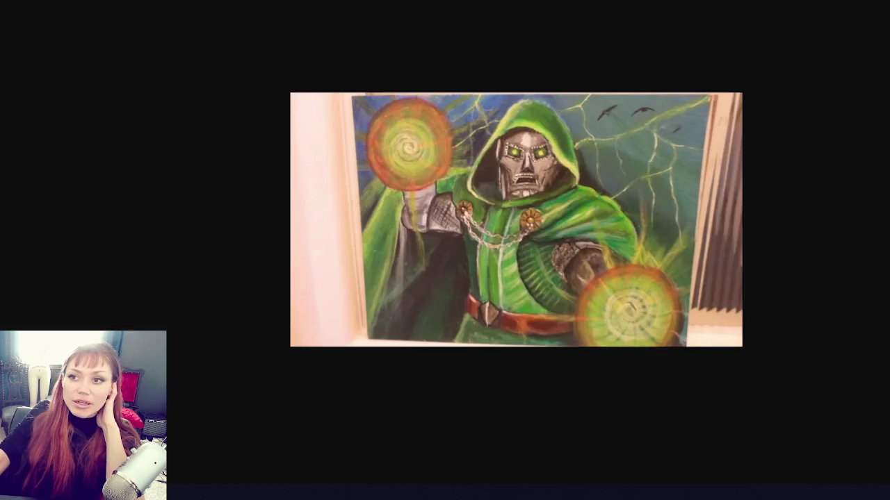
pyautogui.press('Left')
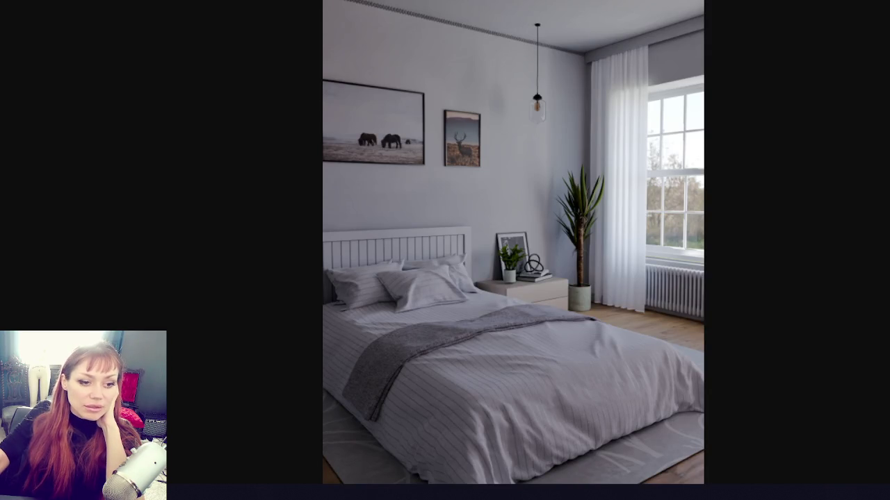
pyautogui.scroll(-1, 489, 143)
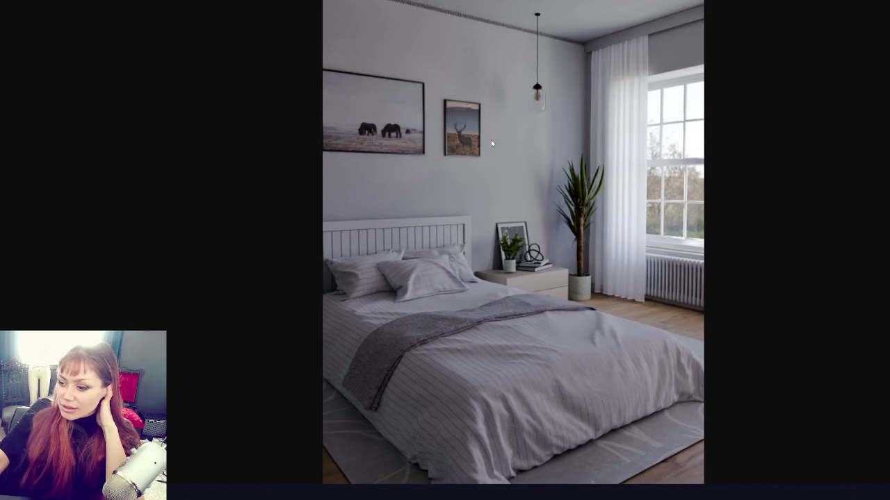